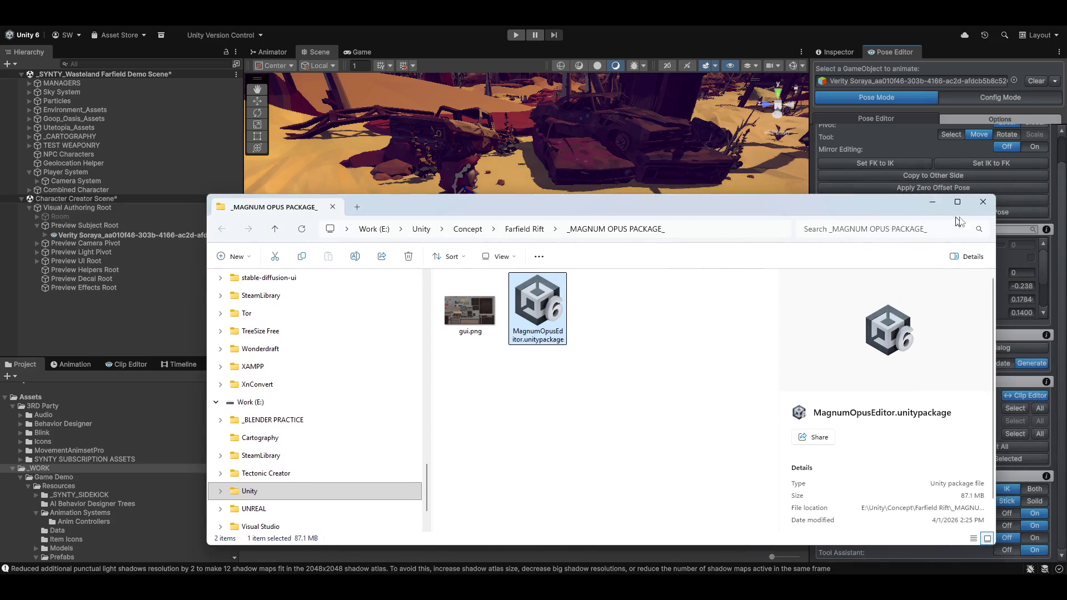
Step: Close the package folder window, then orbit and zoom the Scene view onto the character
click(992, 206)
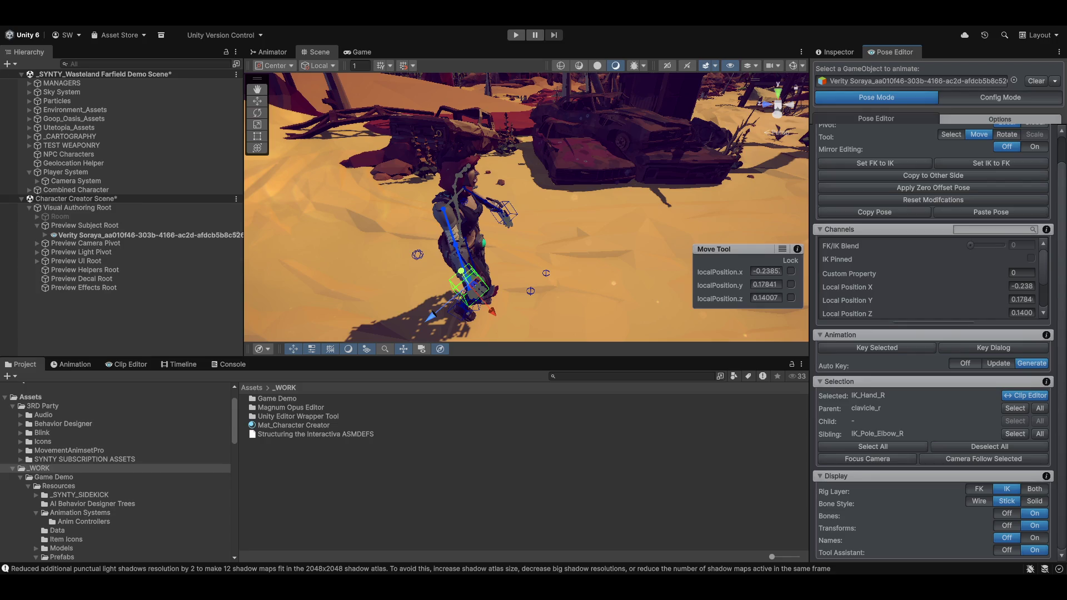
mouse_move(398, 257)
alt+mouse_down()
mouse_move(467, 232)
mouse_move(456, 254)
alt+mouse_up()
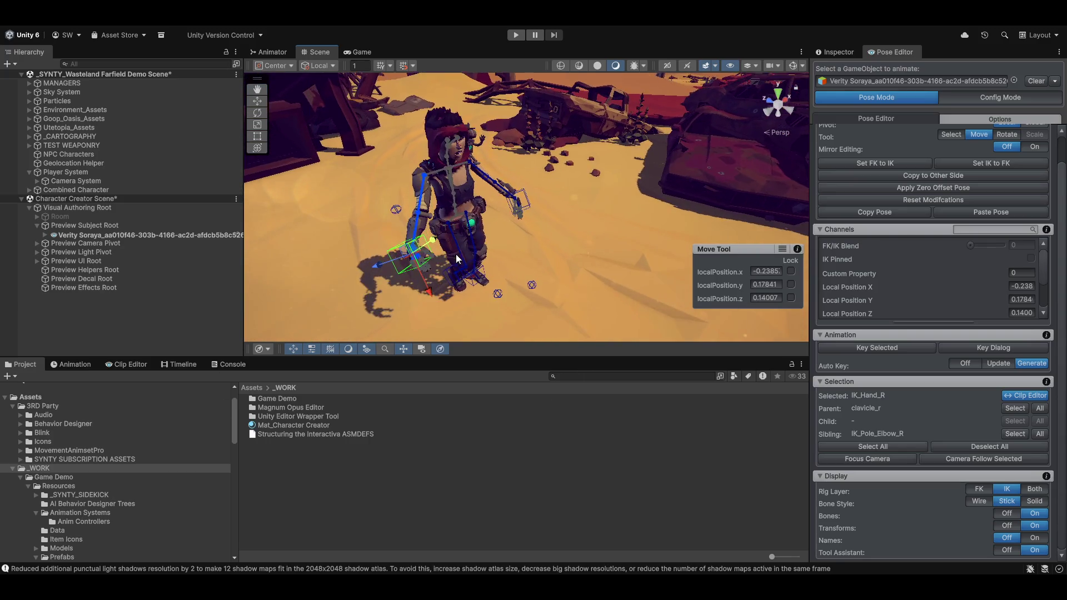
scroll(456, 255, up, 3)
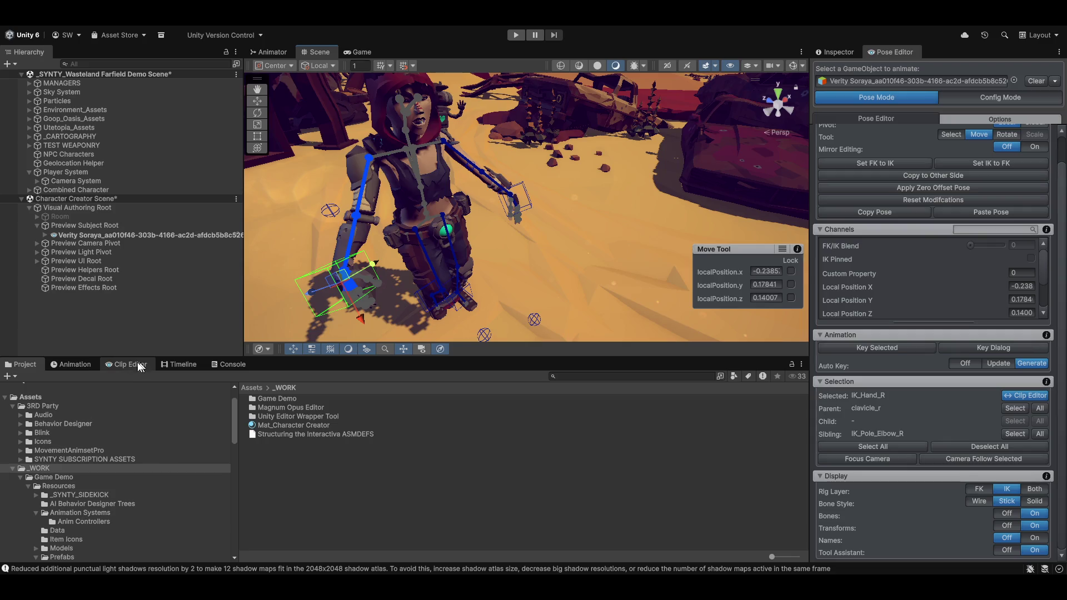
Step: Show the WalkFwdLoop dopesheet, select the IK controls' frame-0 keys, and scrub the walk to frame 23
click(125, 364)
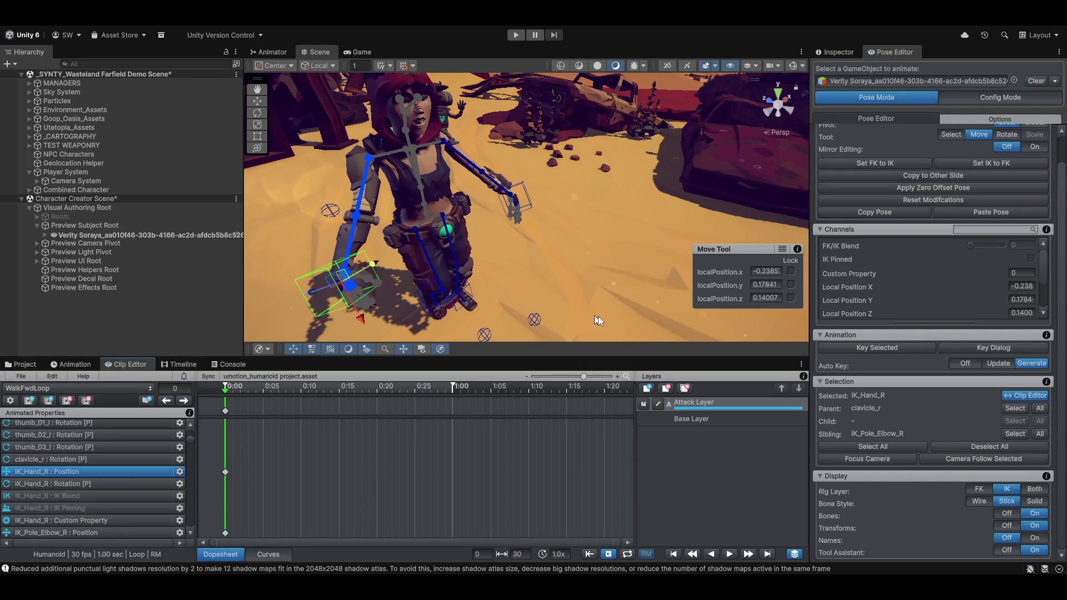
click(224, 412)
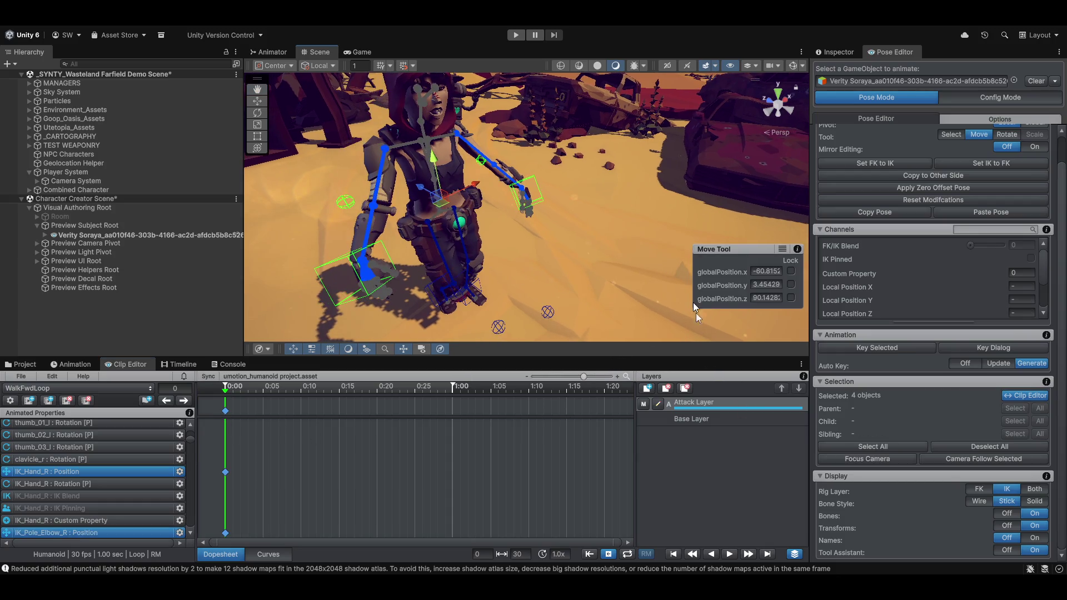
mouse_move(225, 389)
mouse_down()
mouse_move(298, 393)
mouse_move(222, 399)
mouse_move(401, 386)
mouse_move(248, 389)
mouse_up()
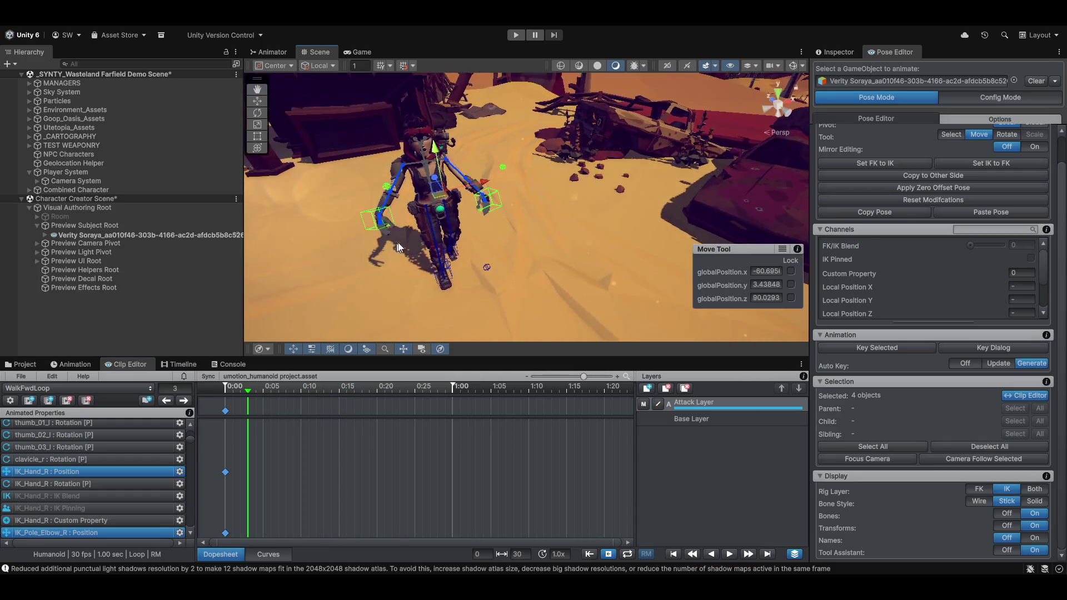
mouse_move(247, 389)
mouse_down()
mouse_move(467, 392)
mouse_move(225, 392)
mouse_up()
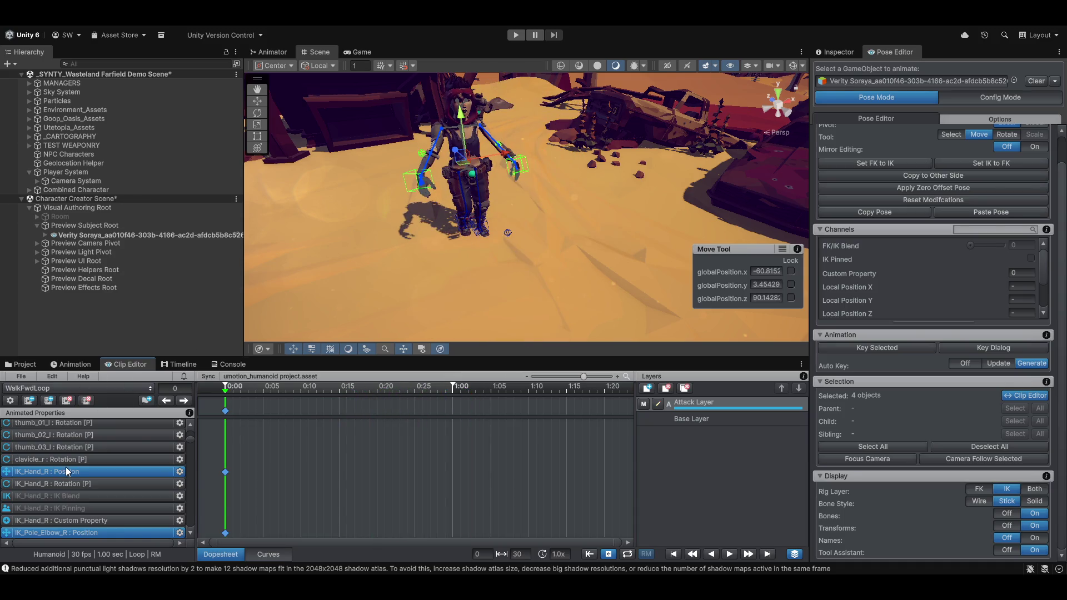
Step: Scroll through the Animated Properties list down to the head's blend-shape tracks
scroll(66, 466, up, 10)
scroll(67, 466, down, 10)
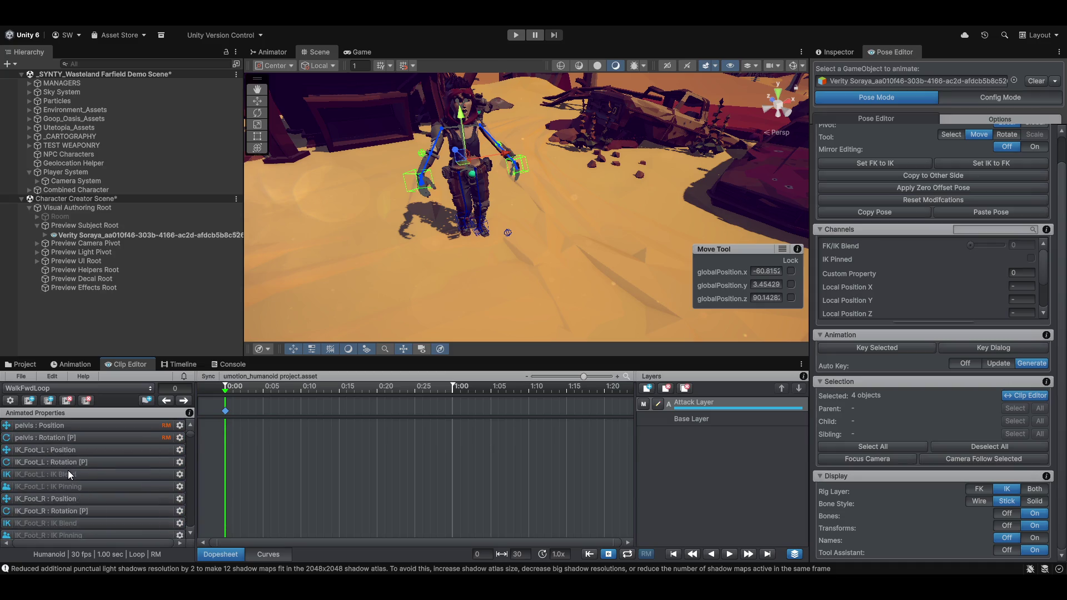
scroll(61, 490, down, 15)
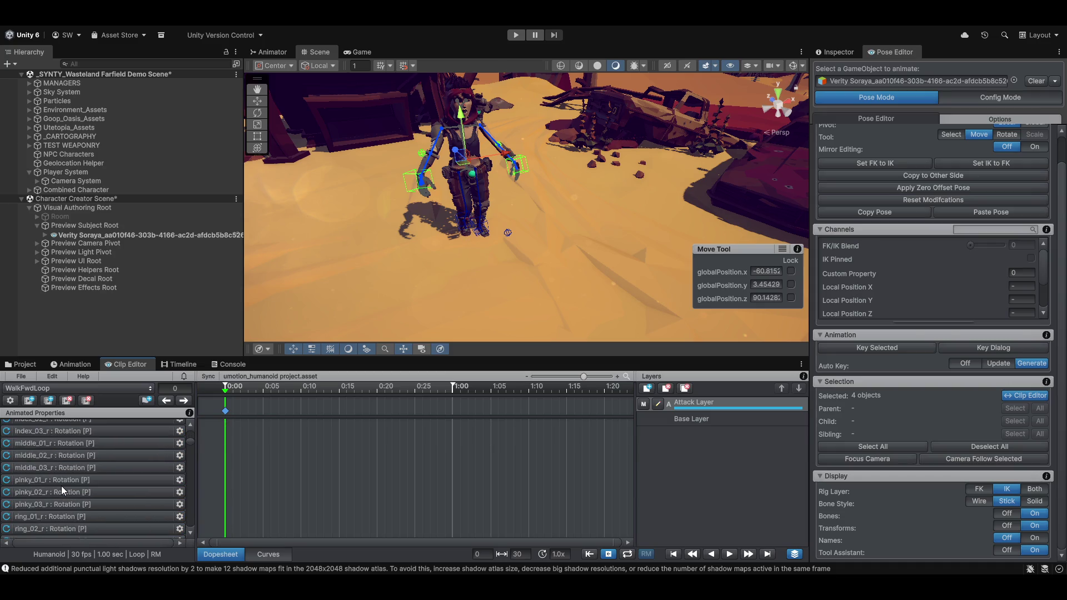
scroll(64, 489, down, 2)
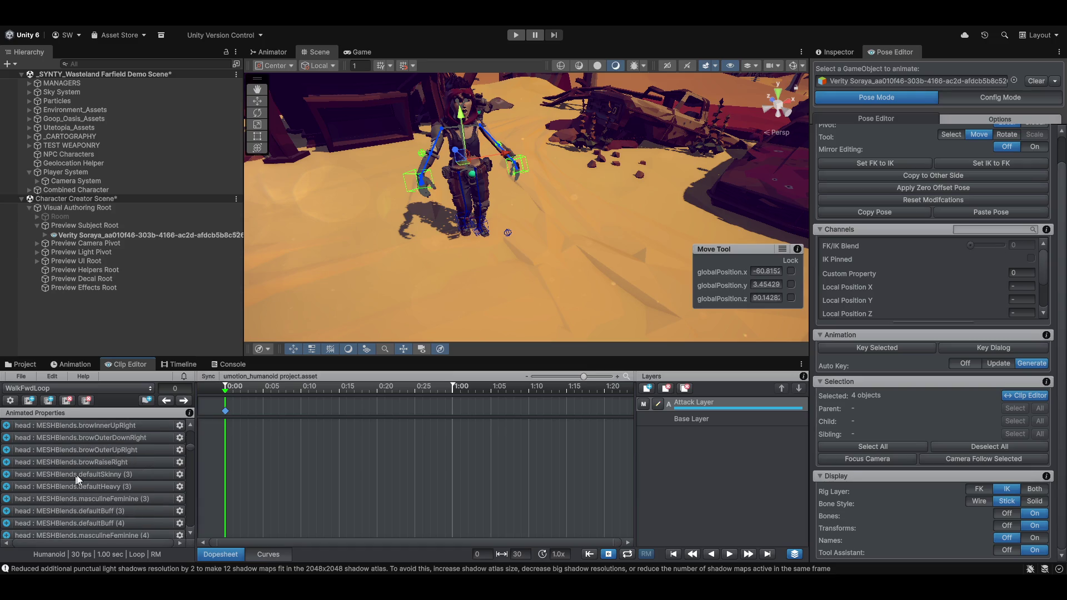
scroll(69, 471, down, 4)
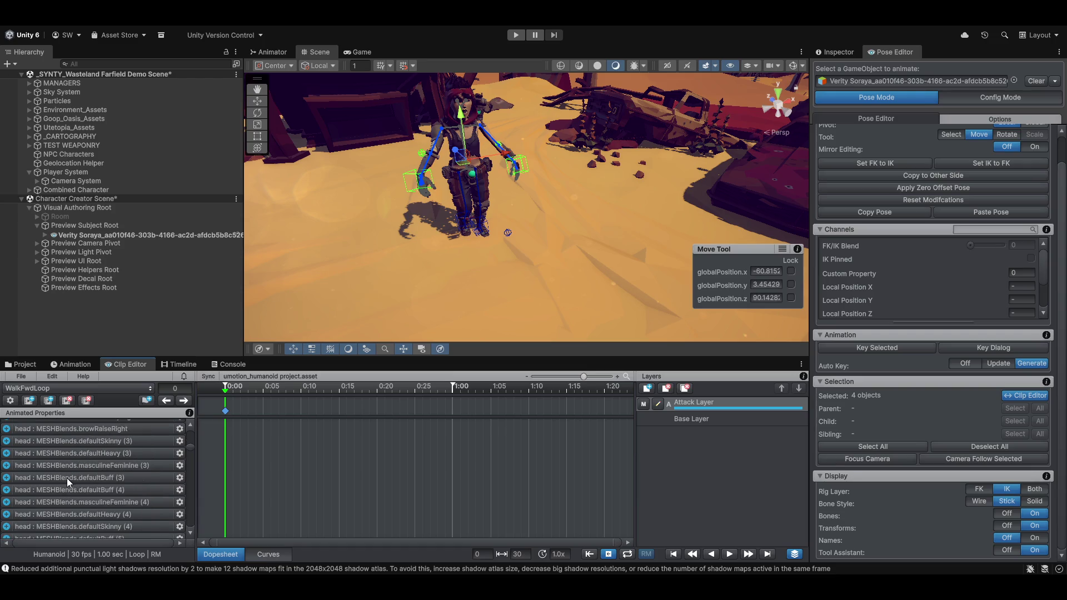
scroll(65, 489, up, 3)
scroll(100, 518, down, 4)
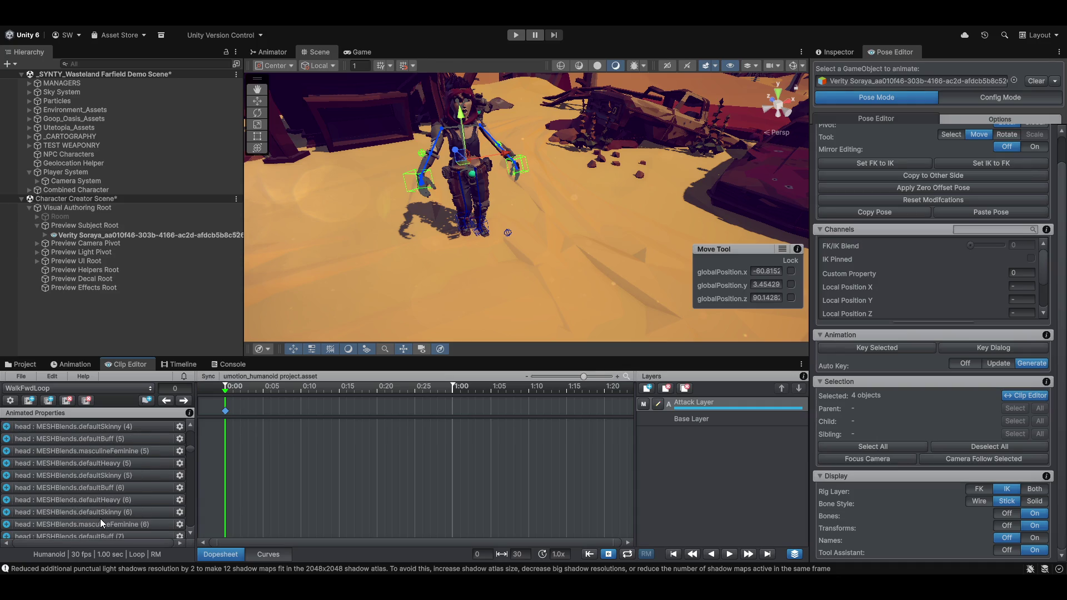
scroll(100, 521, down, 4)
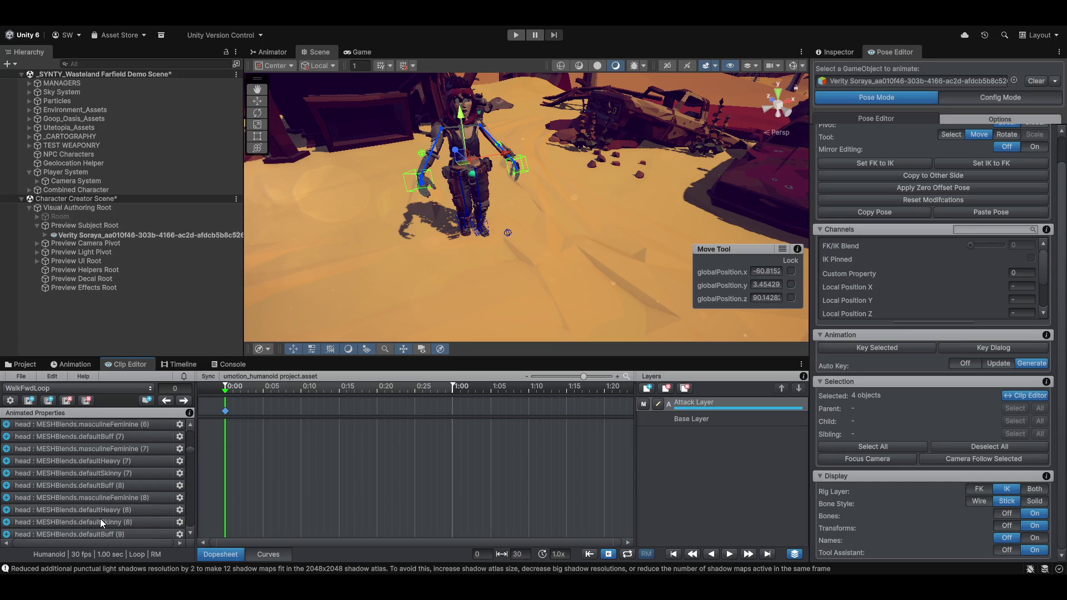
scroll(100, 519, down, 12)
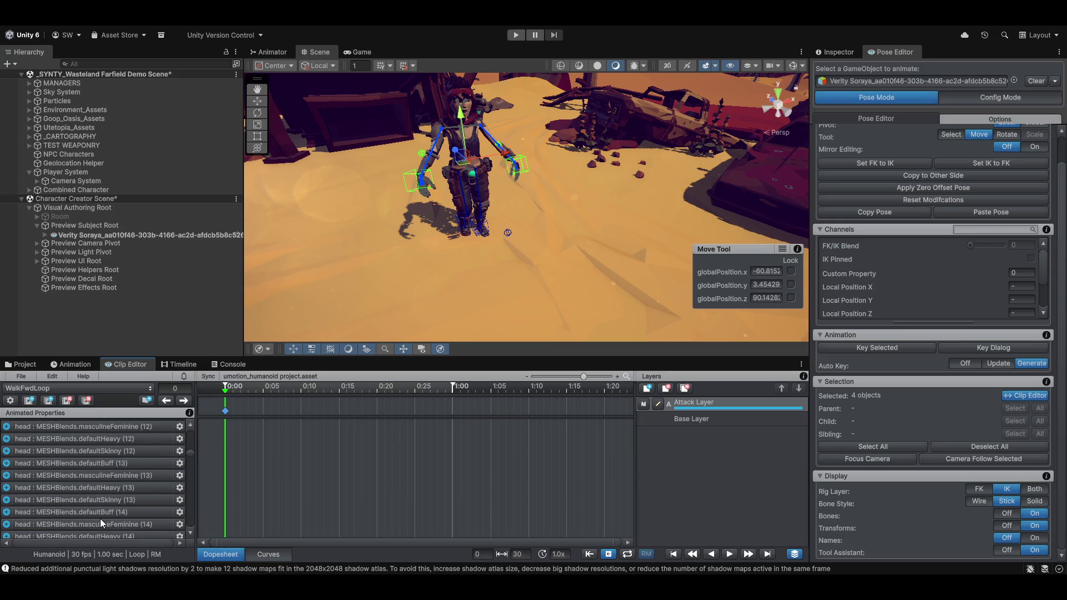
scroll(100, 519, down, 12)
Step: Select the head's defaultHeavy (18) track and filter its Channels by 'jaw'
click(72, 495)
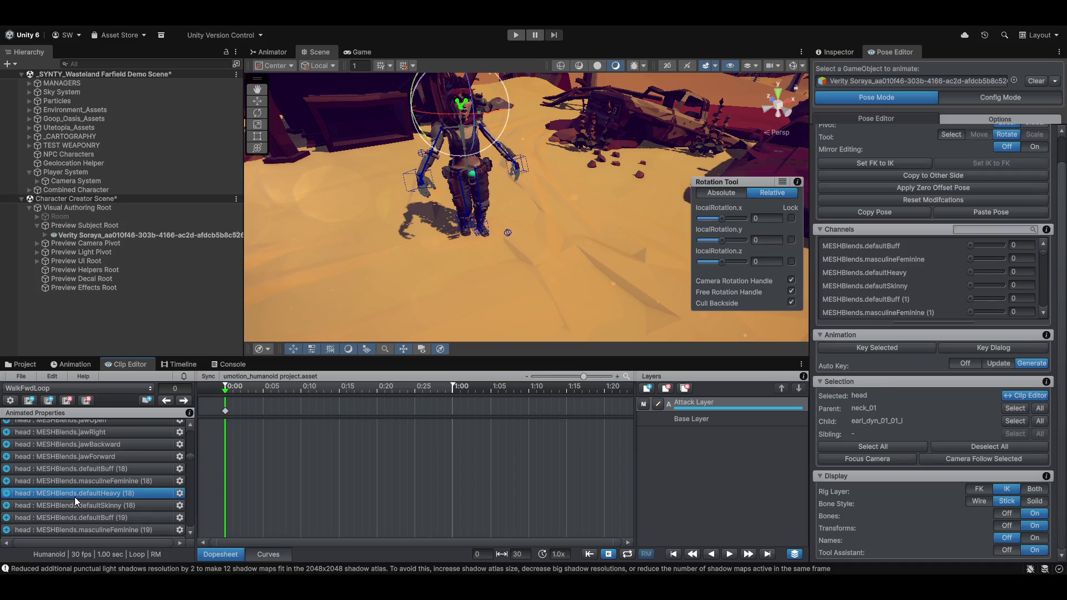
scroll(942, 280, down, 10)
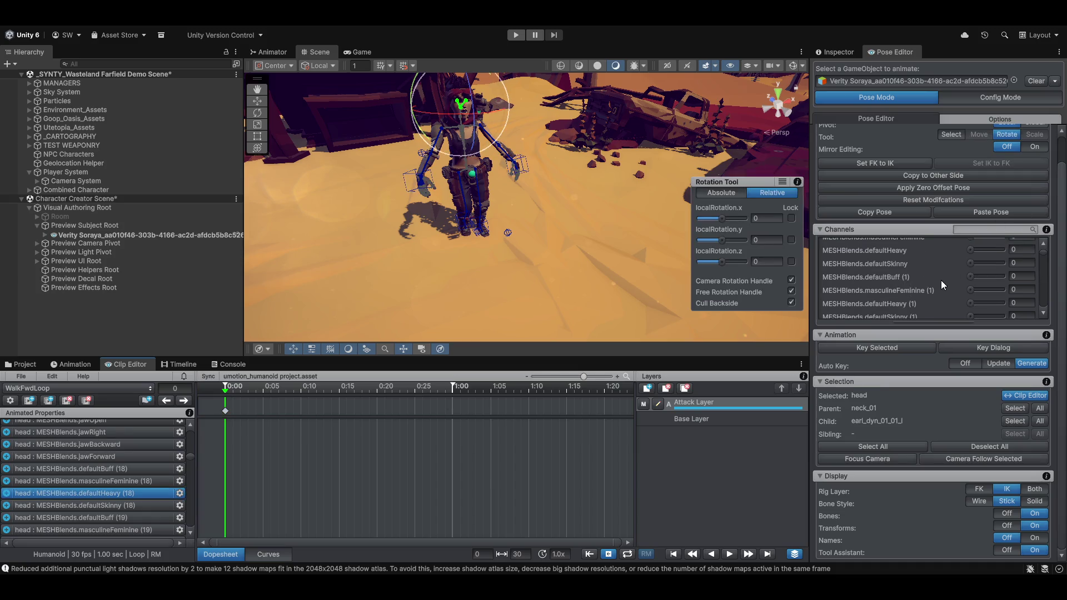
scroll(942, 280, down, 10)
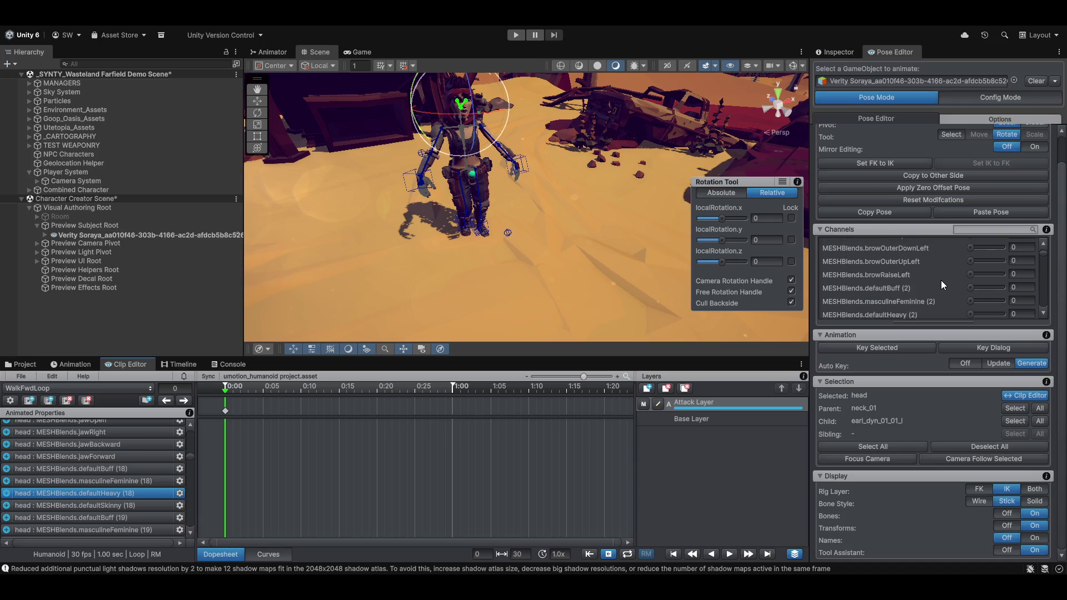
scroll(941, 283, down, 1)
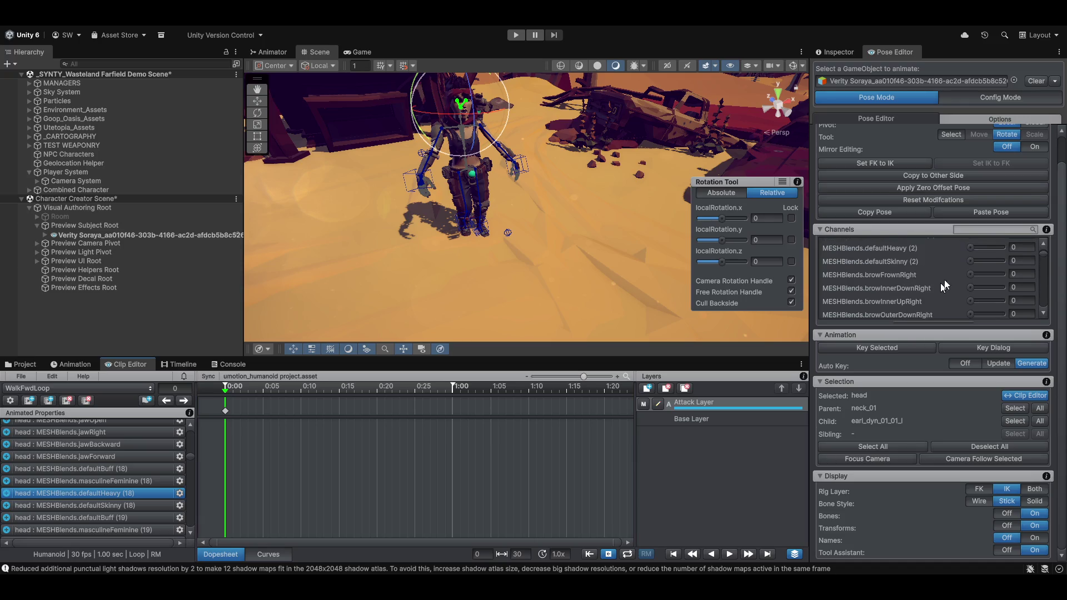
click(1008, 230)
text(jaw)
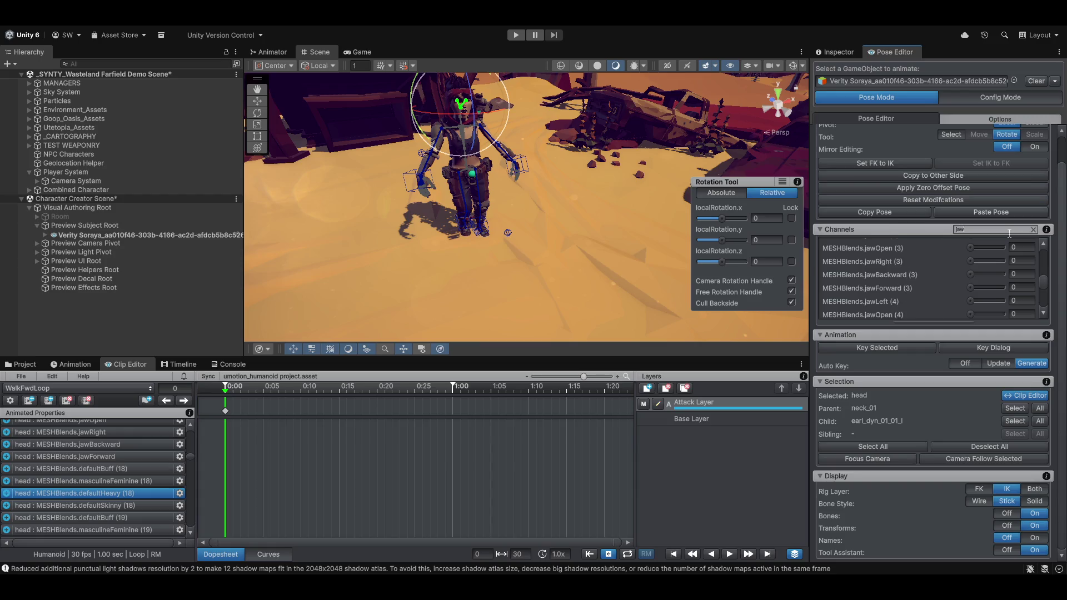
scroll(871, 272, up, 1)
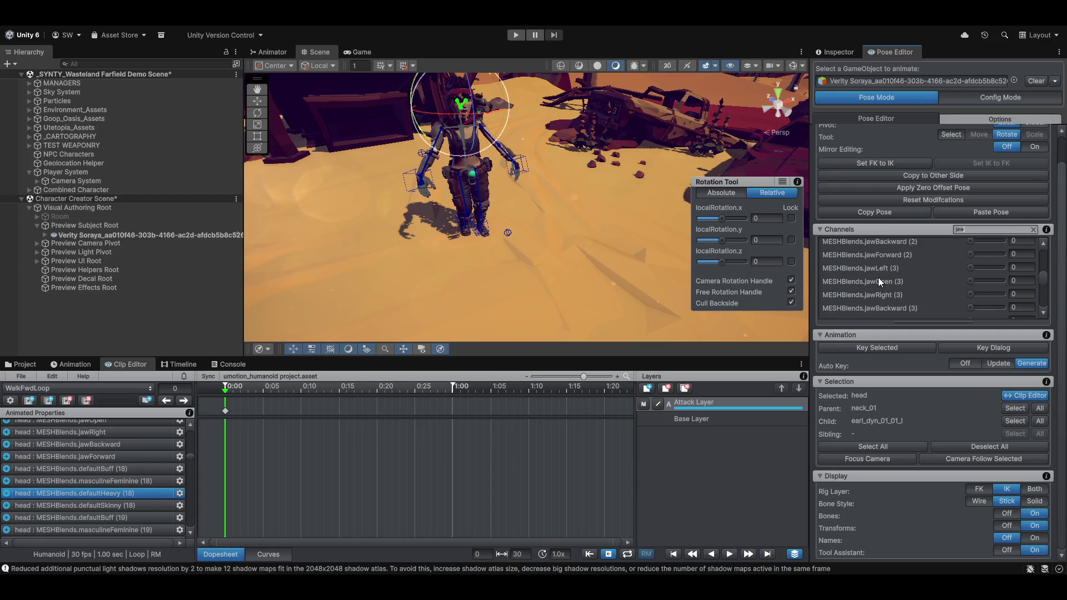
scroll(872, 280, up, 1)
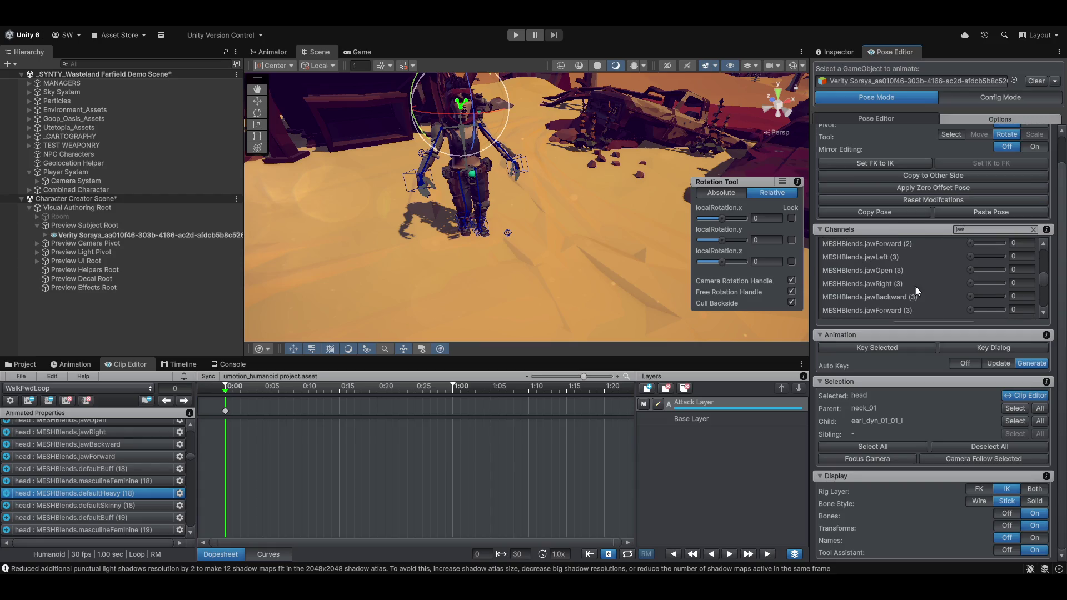
Step: Try a jawOpen (3) blend-shape value, then scroll the property list back to the top
click(972, 269)
scroll(947, 288, down, 5)
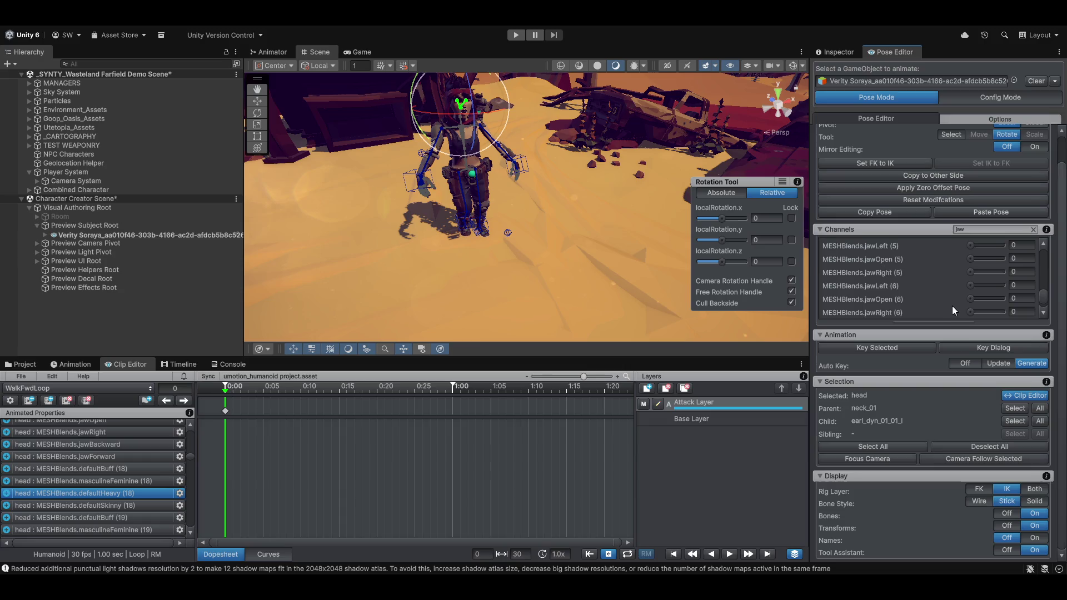
scroll(956, 292, up, 5)
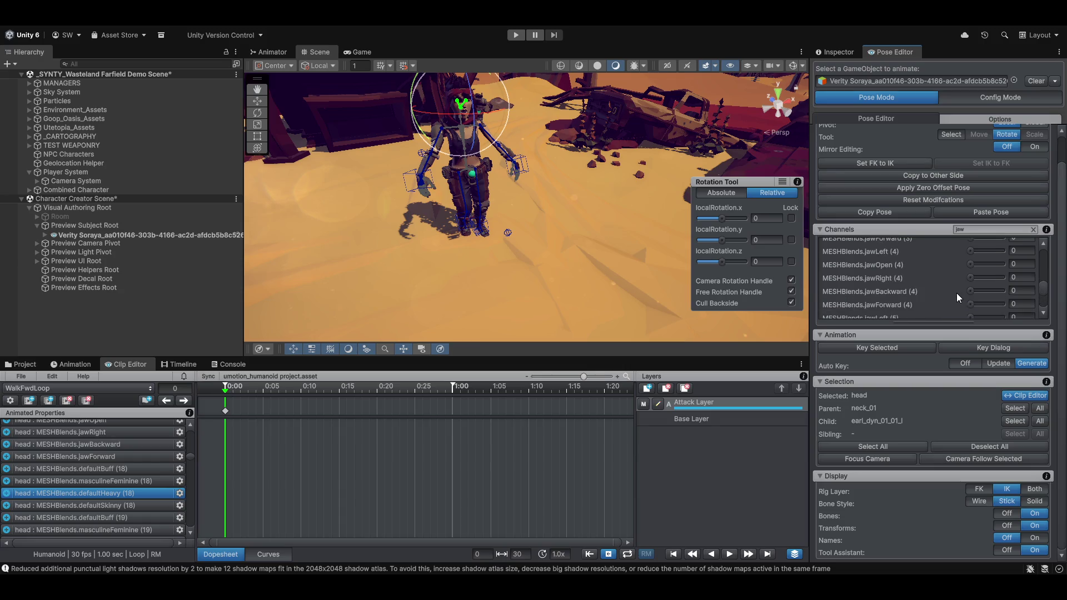
scroll(955, 293, up, 8)
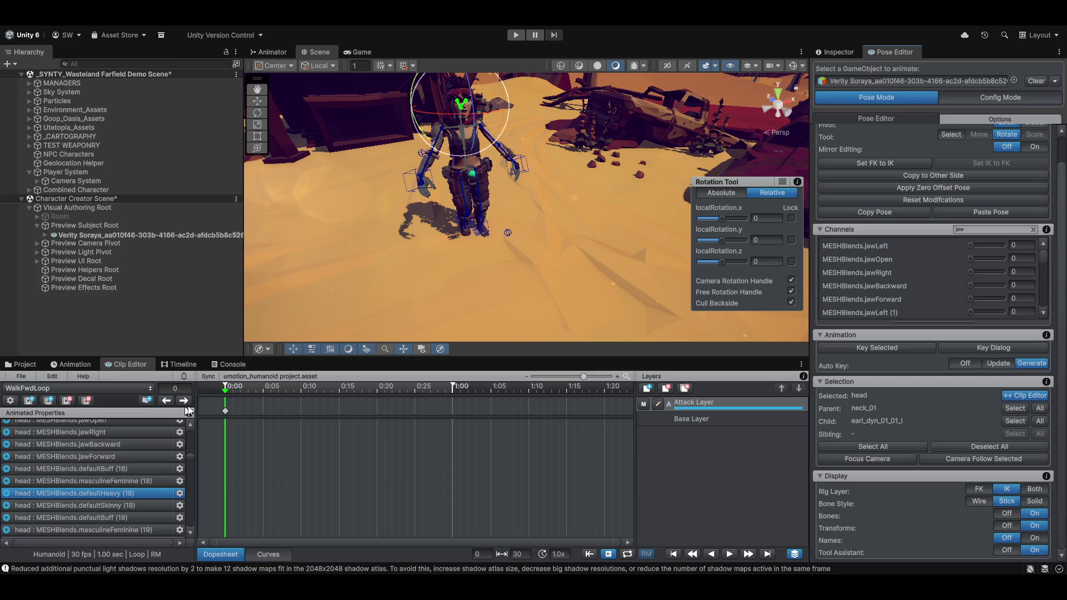
scroll(81, 496, up, 15)
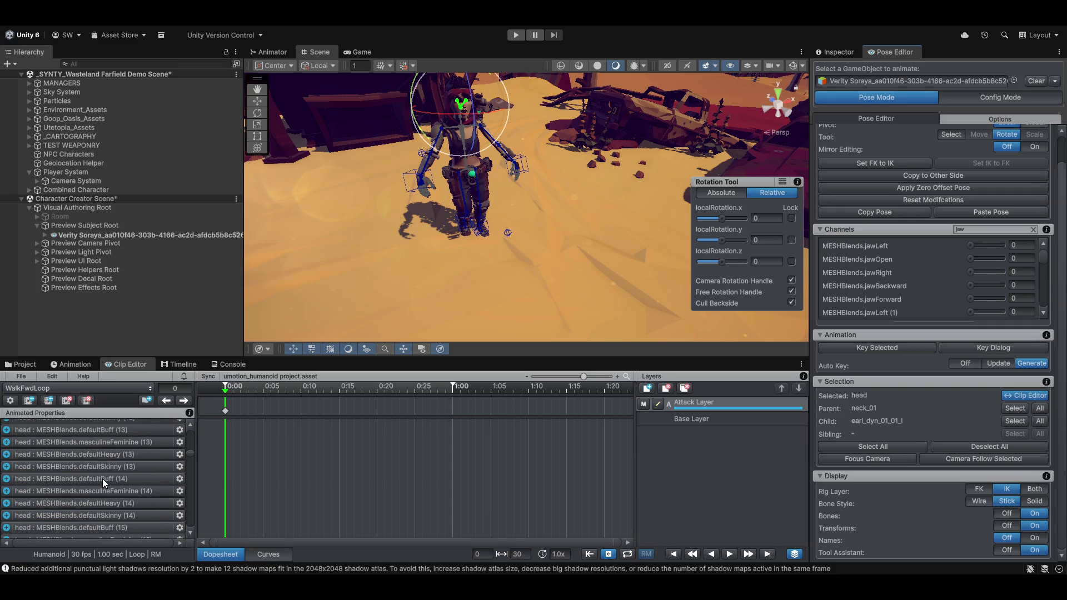
scroll(103, 479, up, 10)
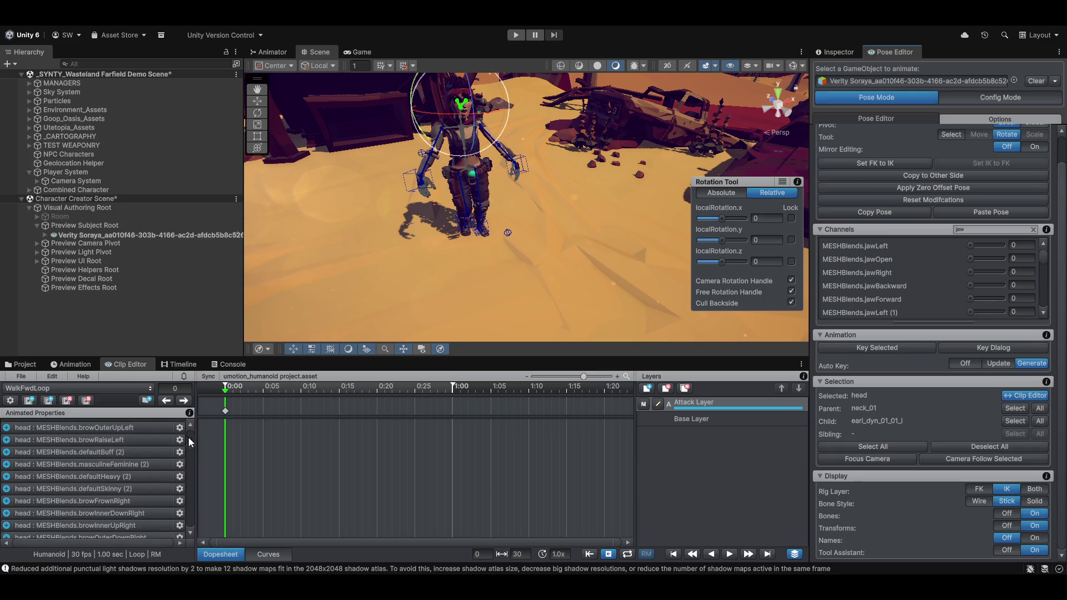
drag(191, 443, 192, 426)
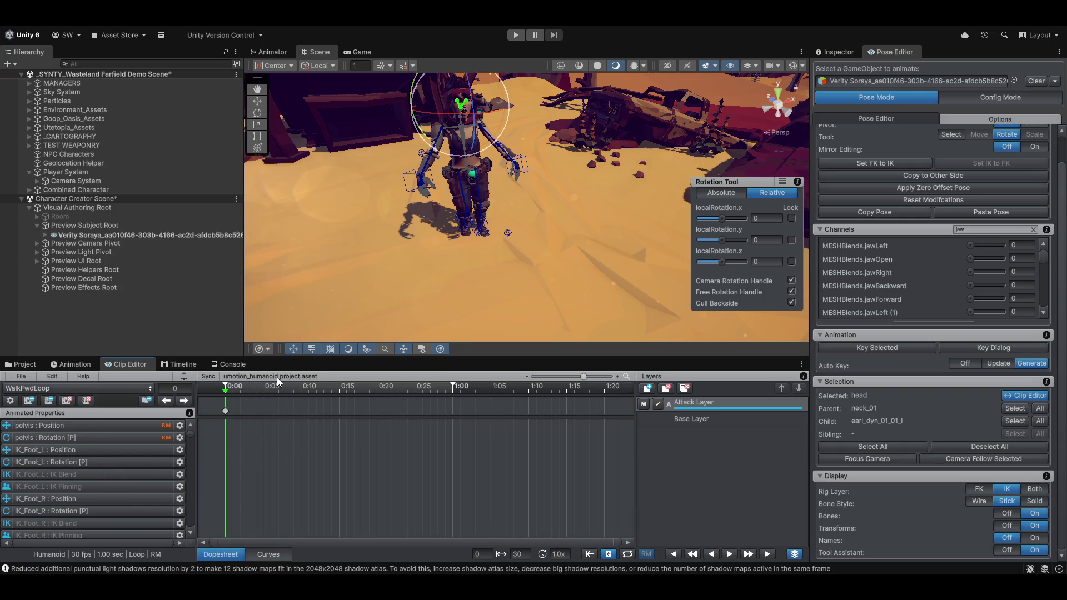
Step: Set Timeline Window sync to Keep Current Offset and scrub the playhead back near frame 0
click(209, 376)
mouse_move(286, 404)
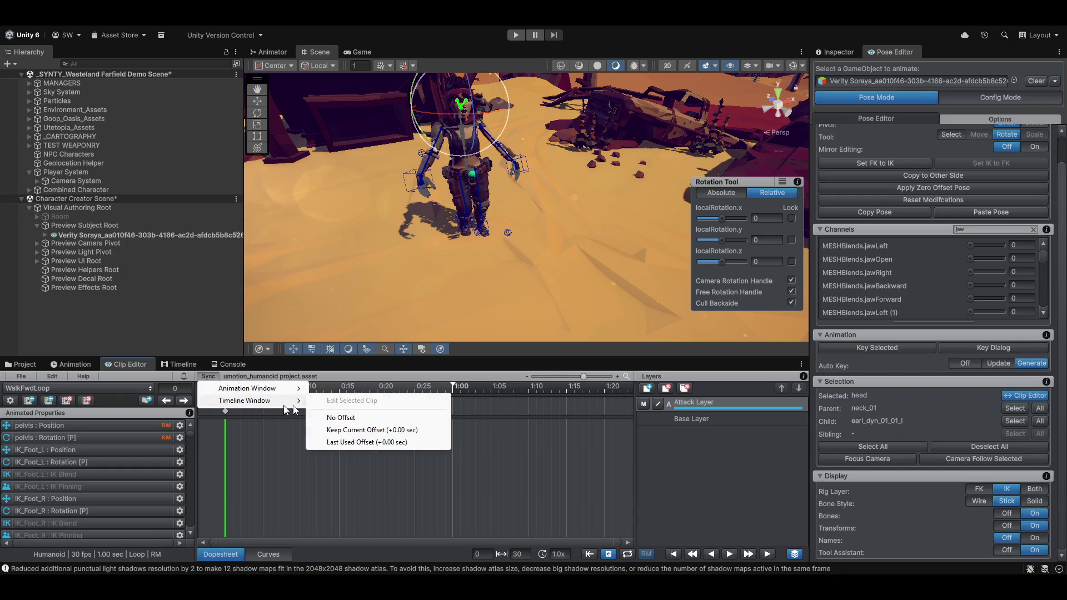
click(339, 430)
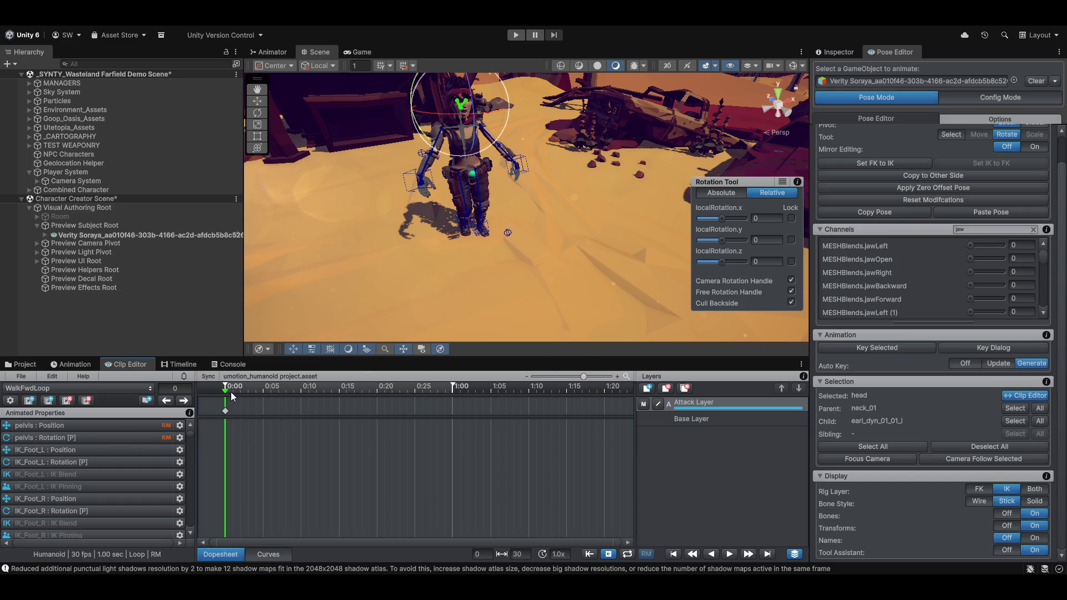
drag(230, 390, 311, 394)
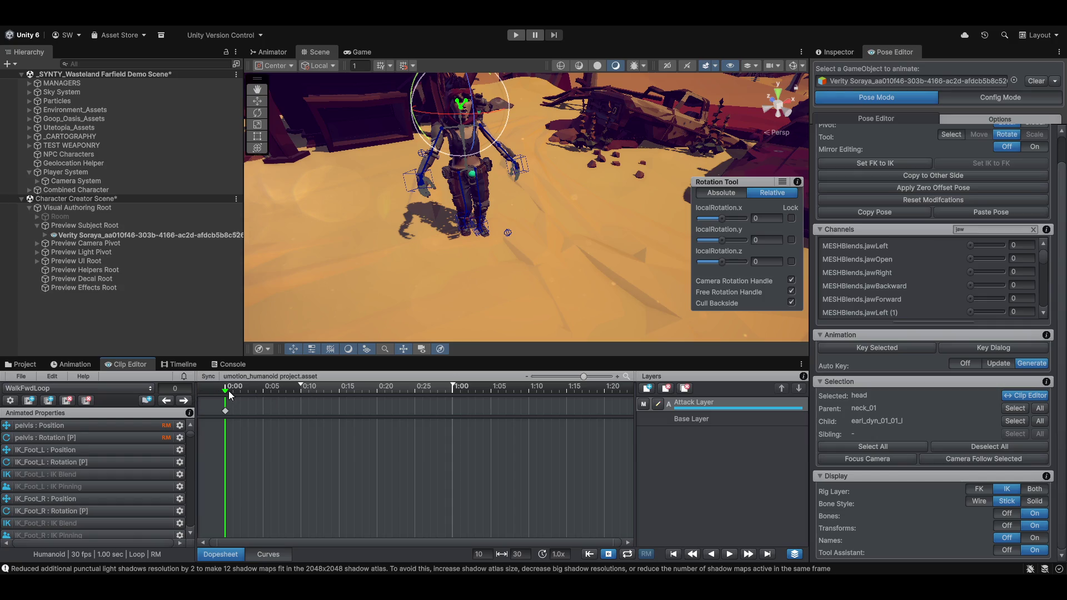
mouse_move(233, 395)
mouse_down()
mouse_move(392, 395)
mouse_move(225, 395)
mouse_up()
Step: Select the IK_Hand_L control and set the Rotation Tool to Absolute
scroll(481, 204, up, 2)
click(379, 161)
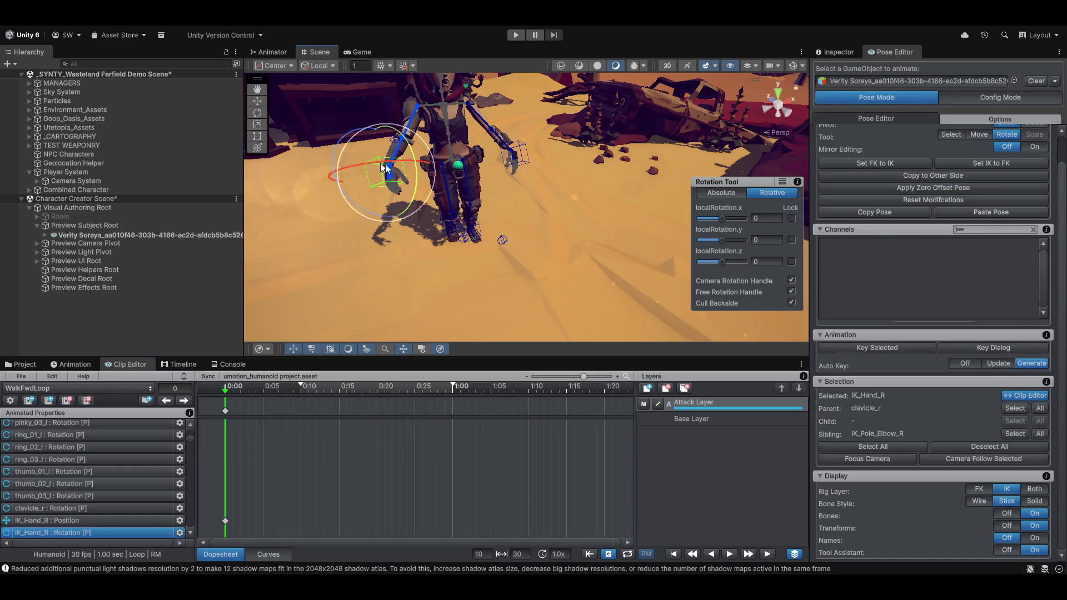
click(516, 154)
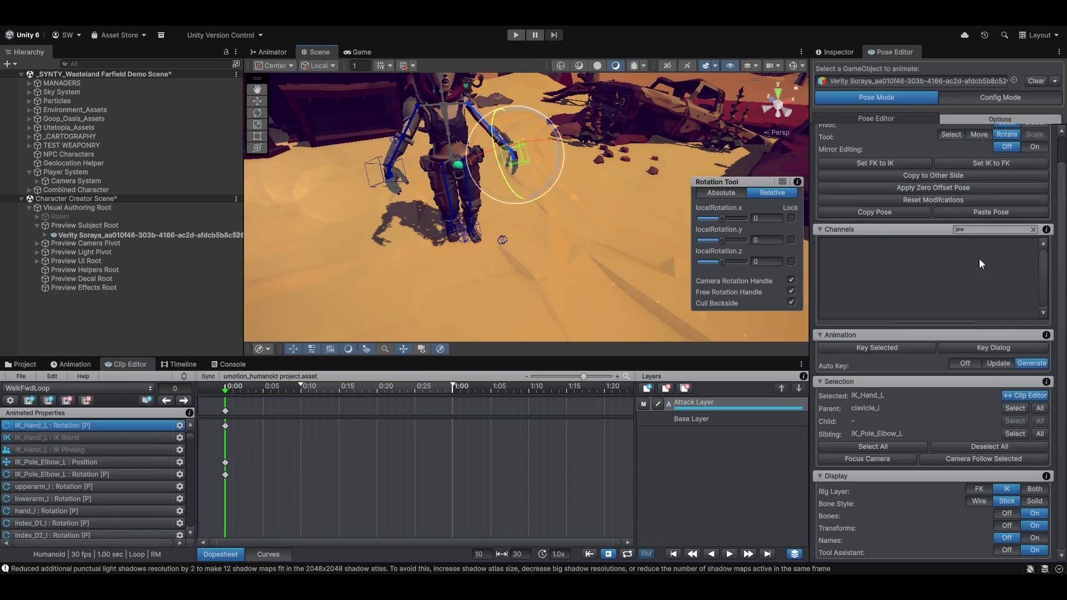
scroll(979, 257, up, 2)
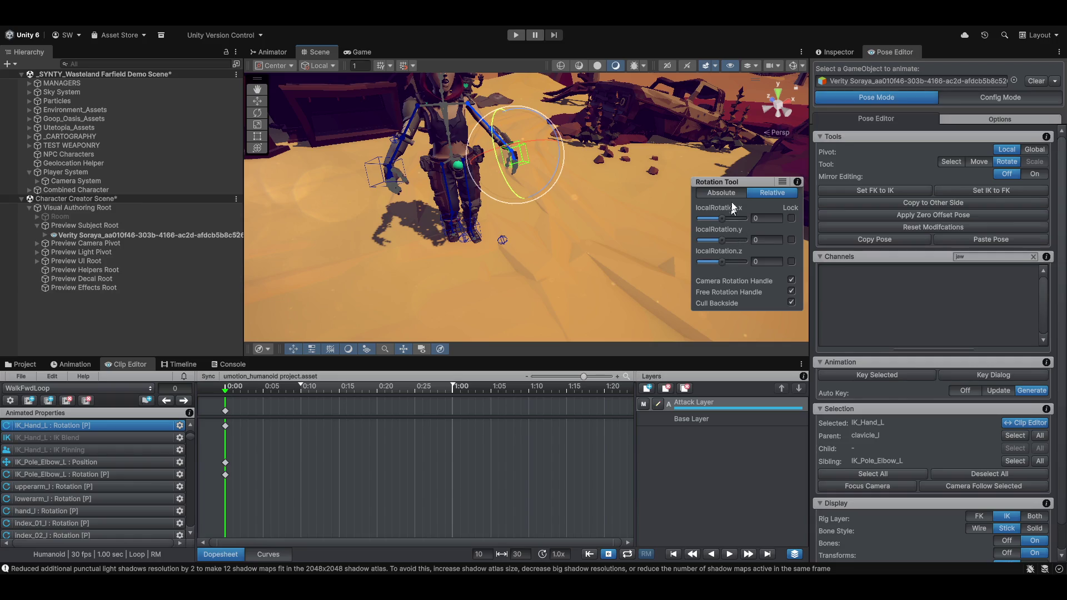
click(729, 192)
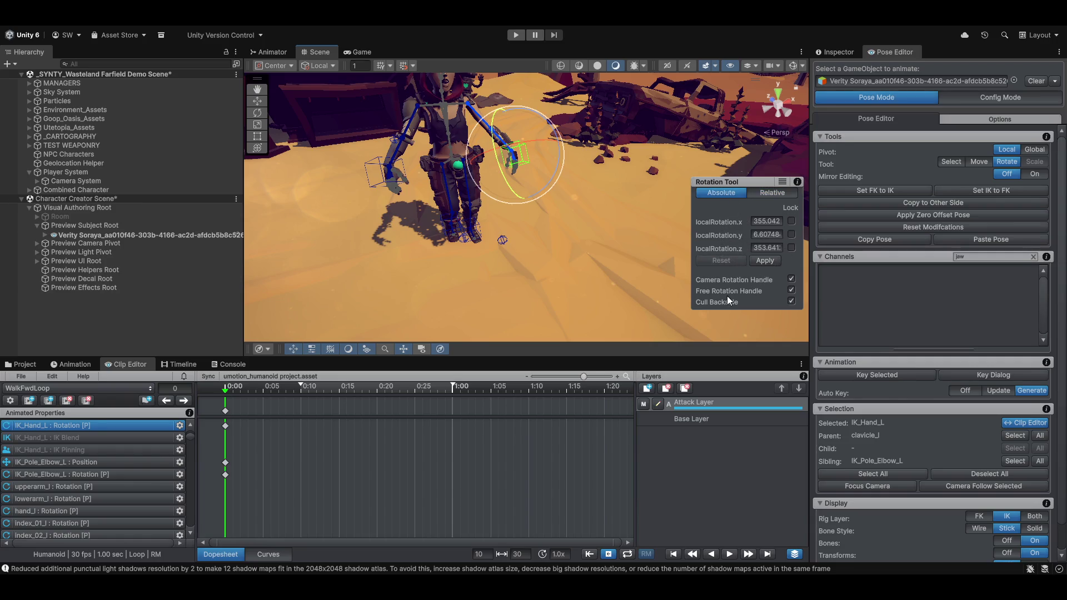
Step: Delete the selected frame-0 left hand and elbow-pole keys
click(226, 411)
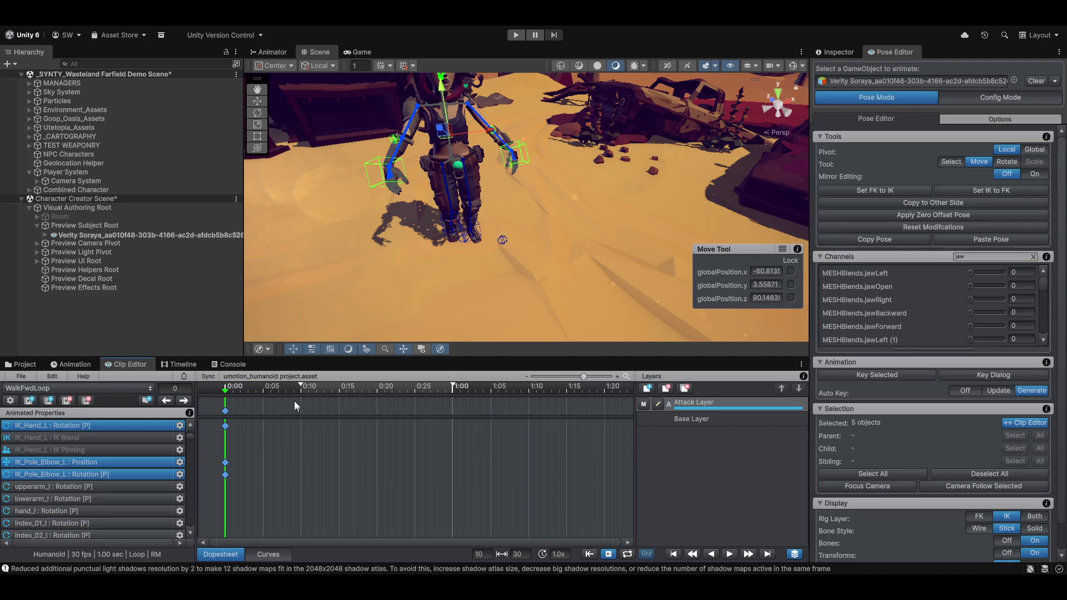
key(Delete)
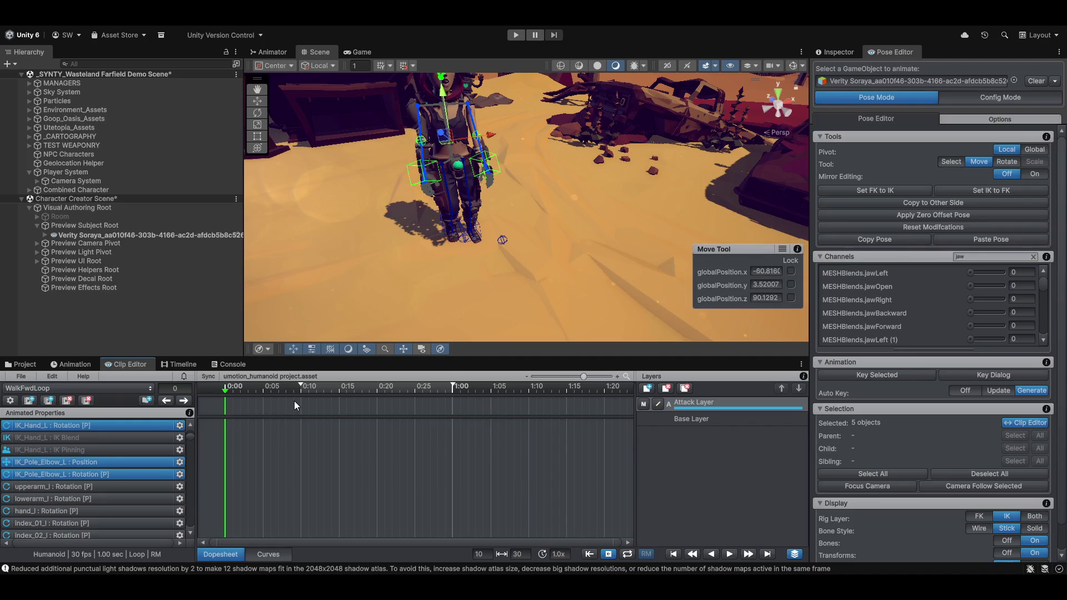
mouse_move(489, 199)
mouse_down()
mouse_move(553, 264)
mouse_move(500, 262)
mouse_up()
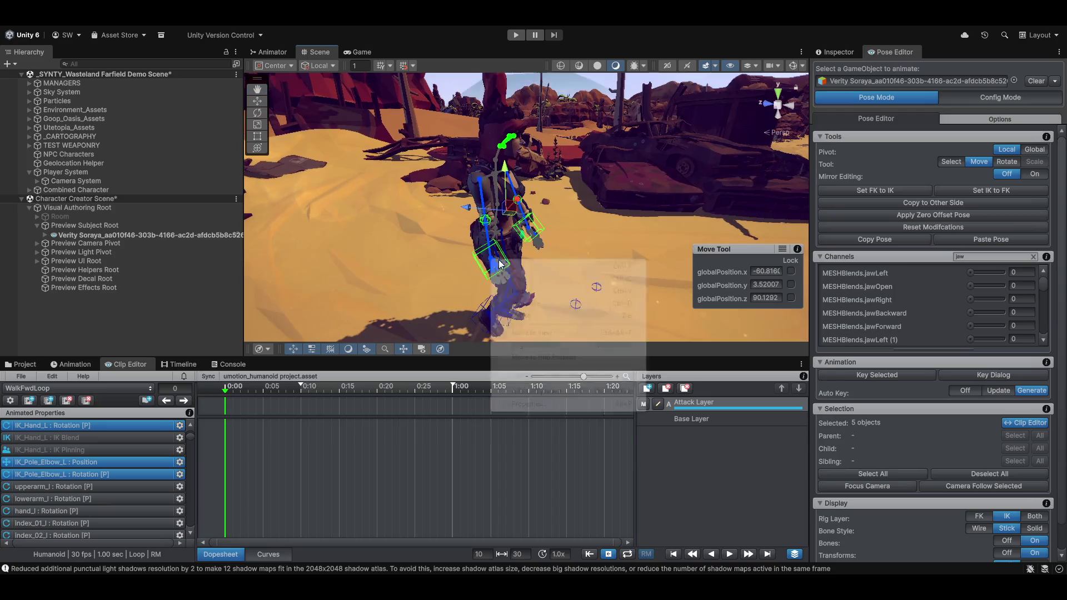
right_click(490, 260)
drag(426, 268, 472, 199)
Step: Clear the bone selection and show the Base Layer's walk keyframes
click(471, 198)
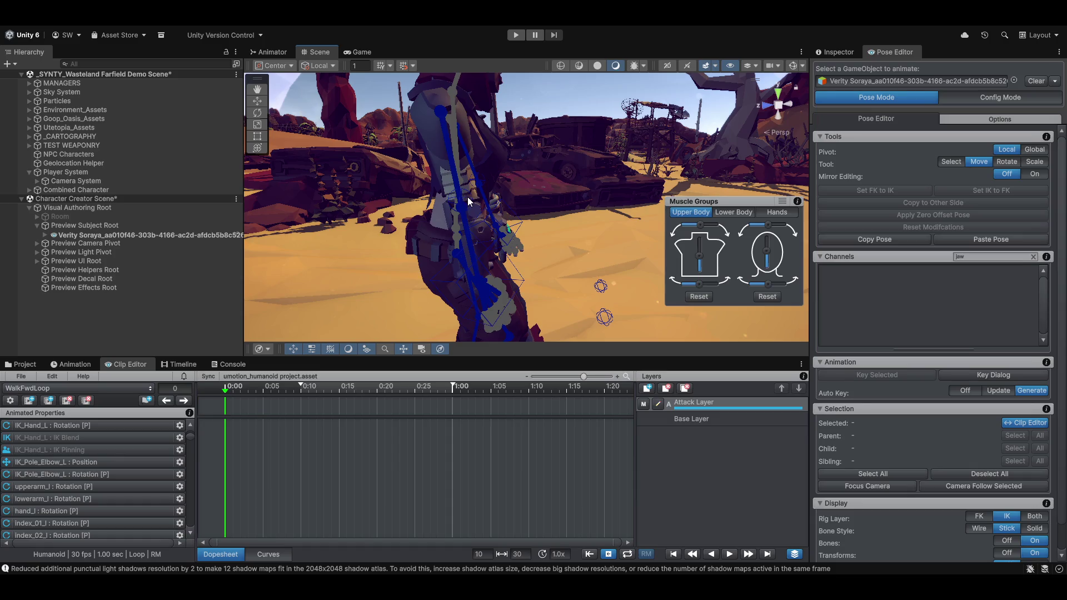
drag(467, 197, 479, 197)
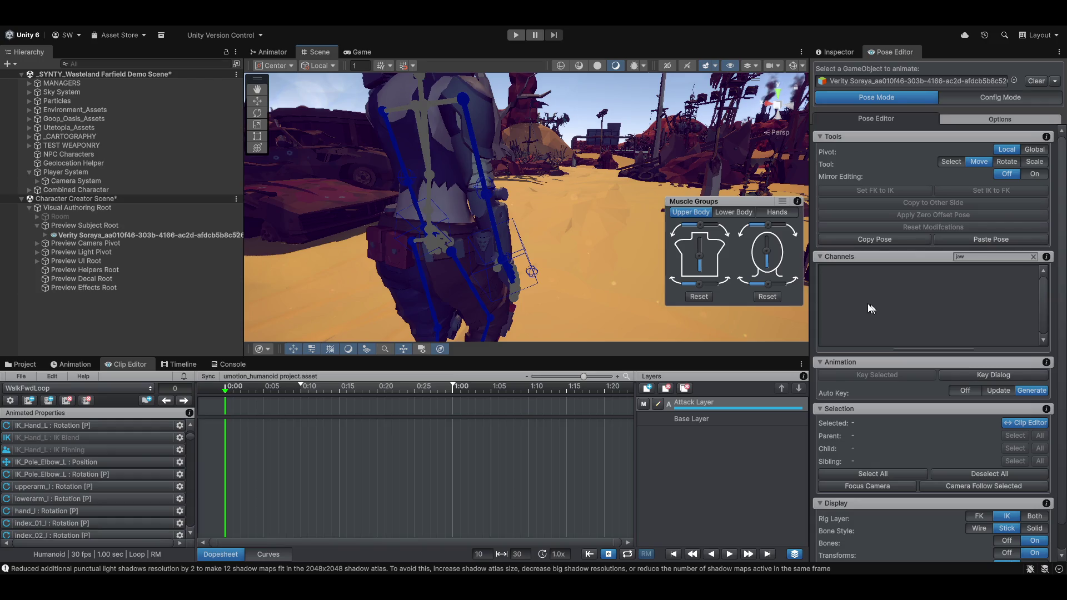
click(685, 418)
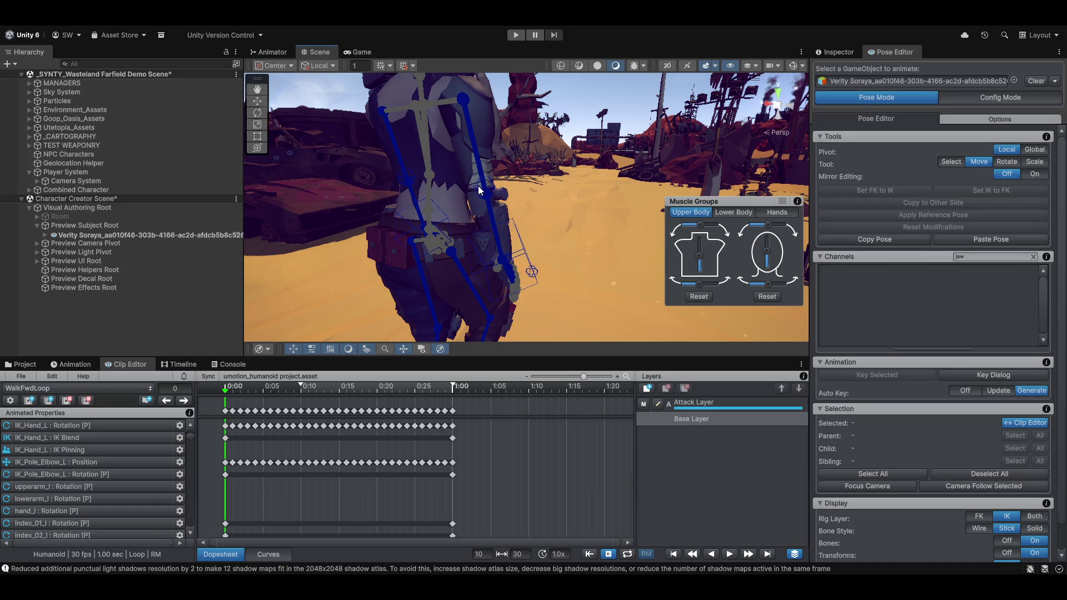
mouse_move(582, 152)
mouse_down()
mouse_move(481, 219)
mouse_move(404, 237)
mouse_up()
scroll(473, 207, up, 6)
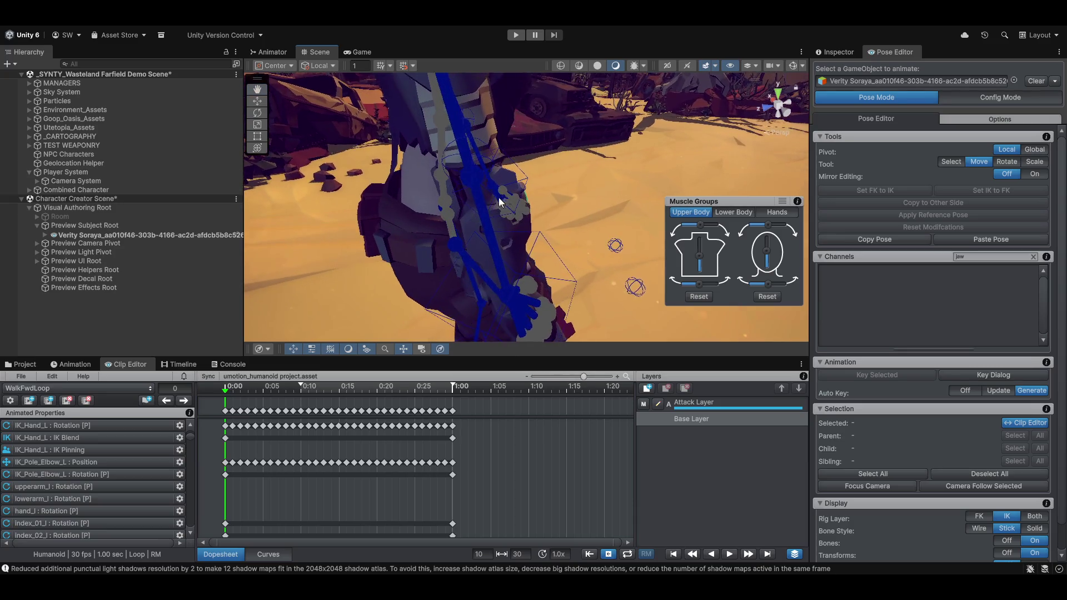
Step: On the Attack Layer, drag IK_Pole_Elbow_R outward to key its new position
click(453, 175)
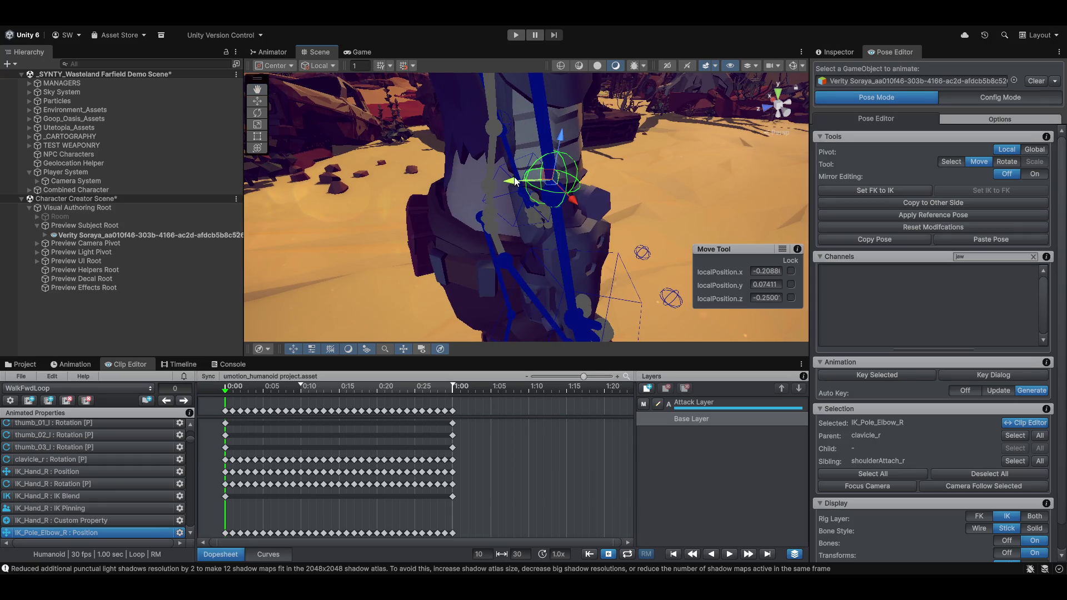
click(729, 406)
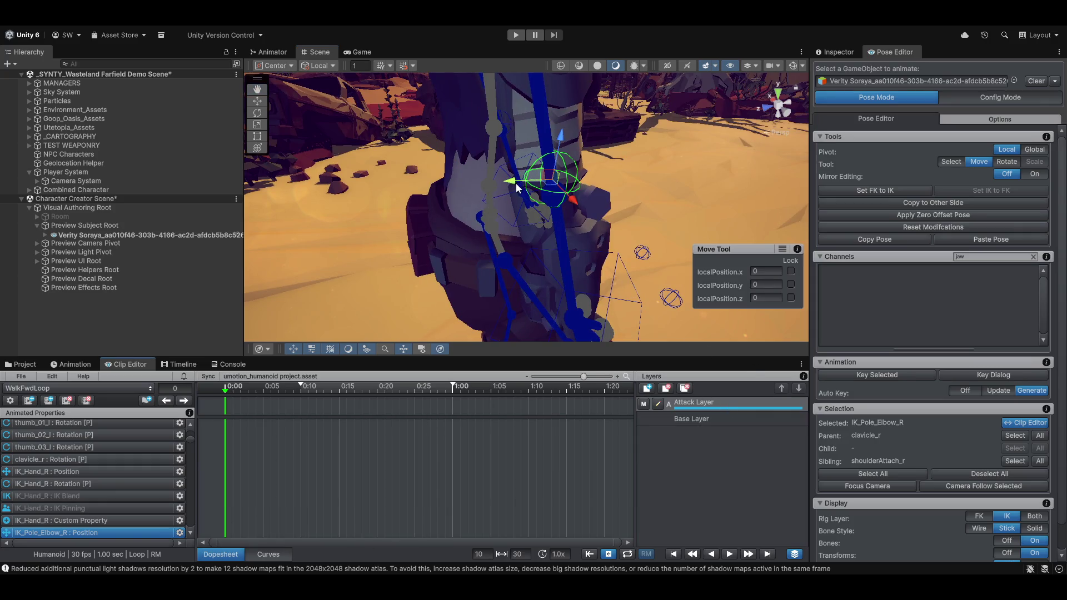
mouse_move(515, 187)
mouse_down()
mouse_move(285, 208)
mouse_move(311, 211)
mouse_up()
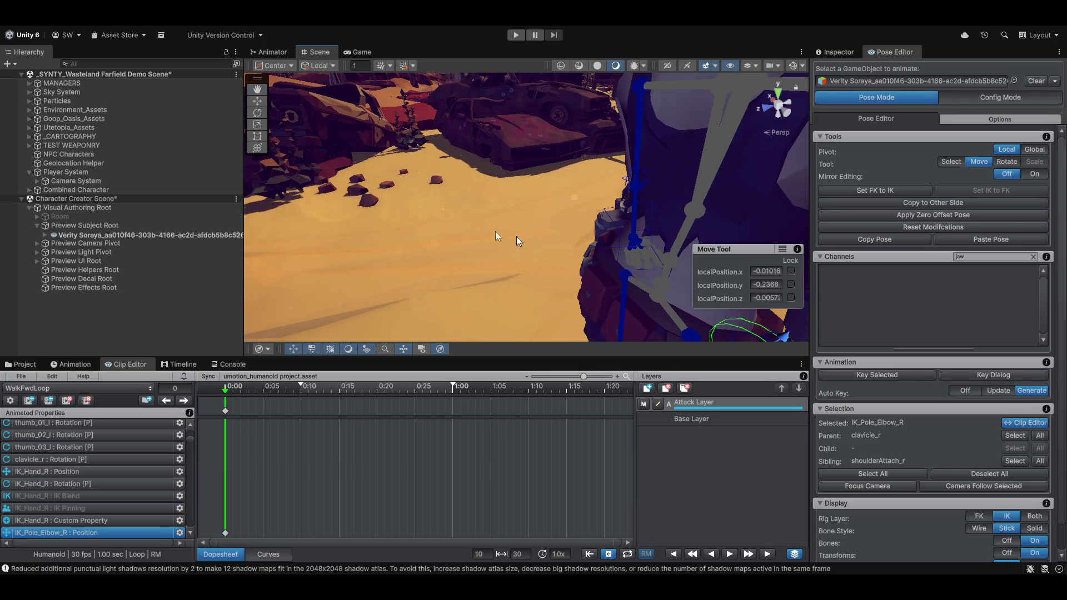
mouse_move(516, 240)
mouse_down()
mouse_move(432, 223)
mouse_move(554, 200)
mouse_move(464, 245)
mouse_move(414, 224)
mouse_up()
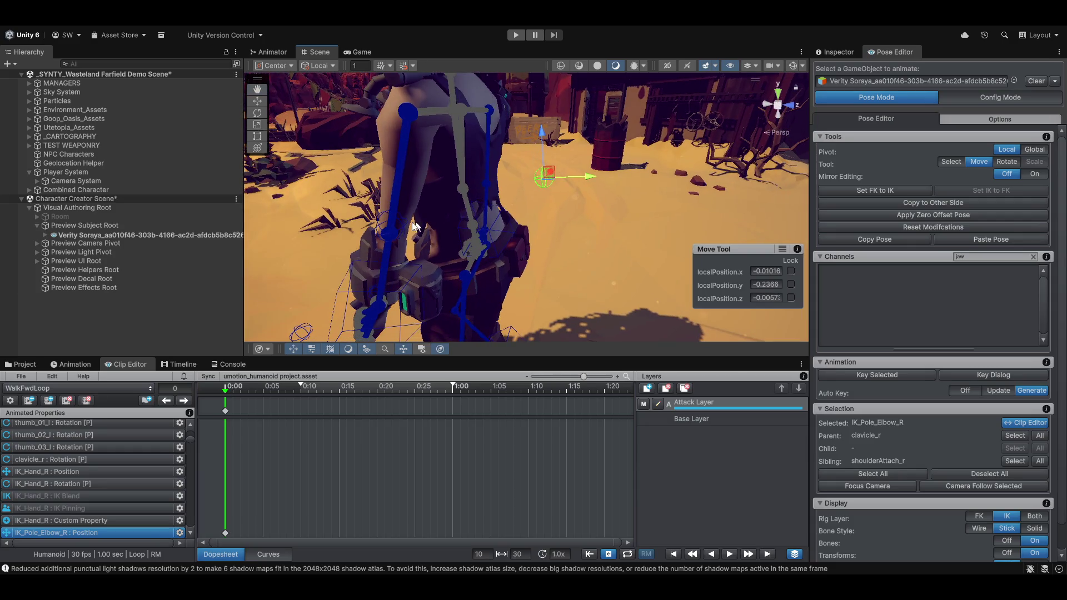
click(400, 225)
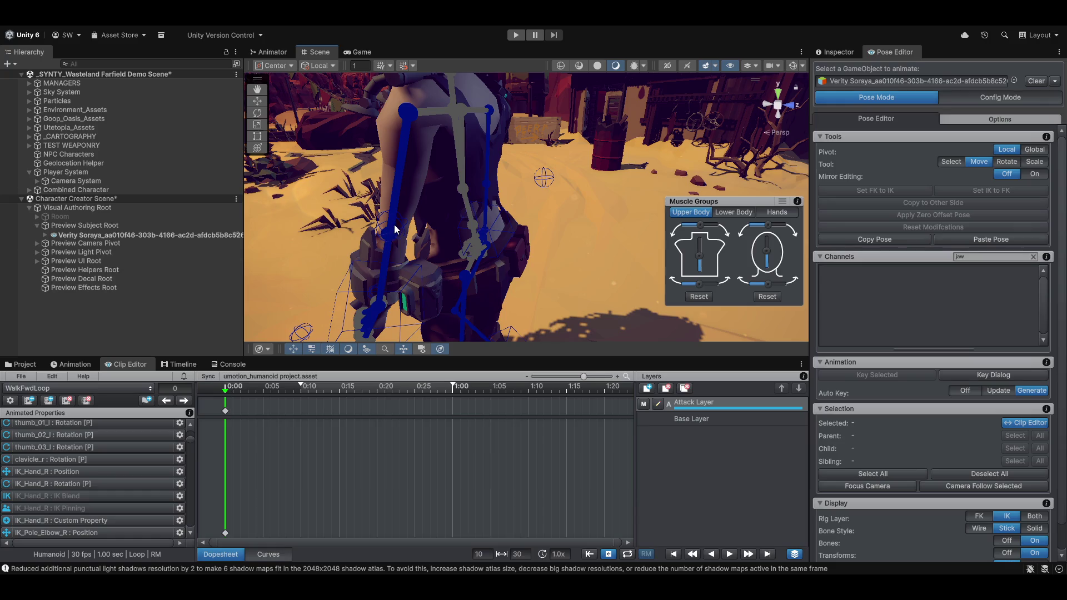
Step: Set the Rig Layer display to Both so FK and IK bones show
scroll(395, 229, up, 5)
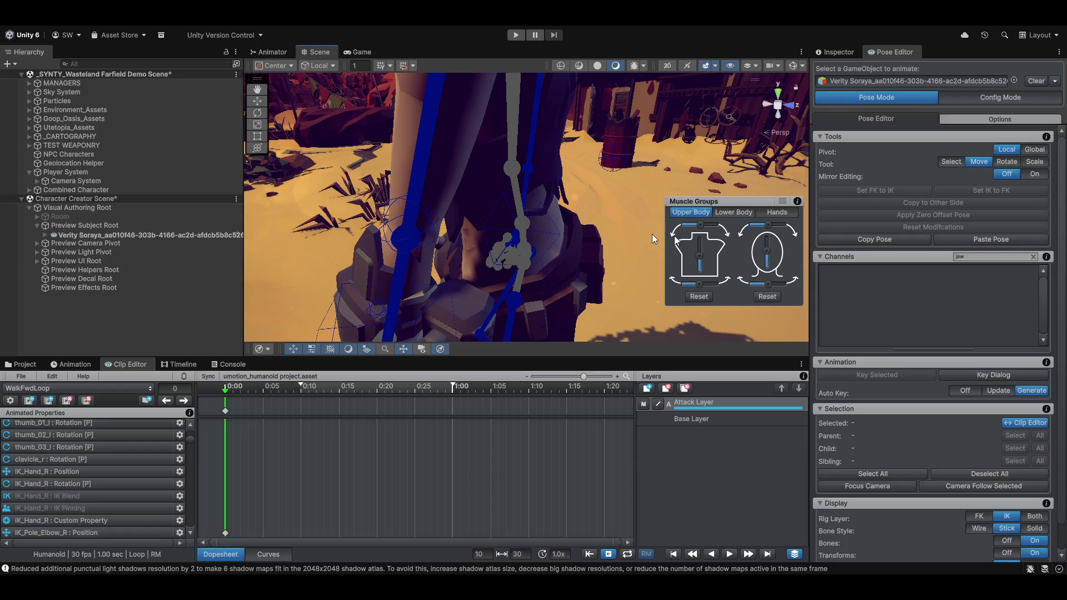
scroll(640, 239, down, 5)
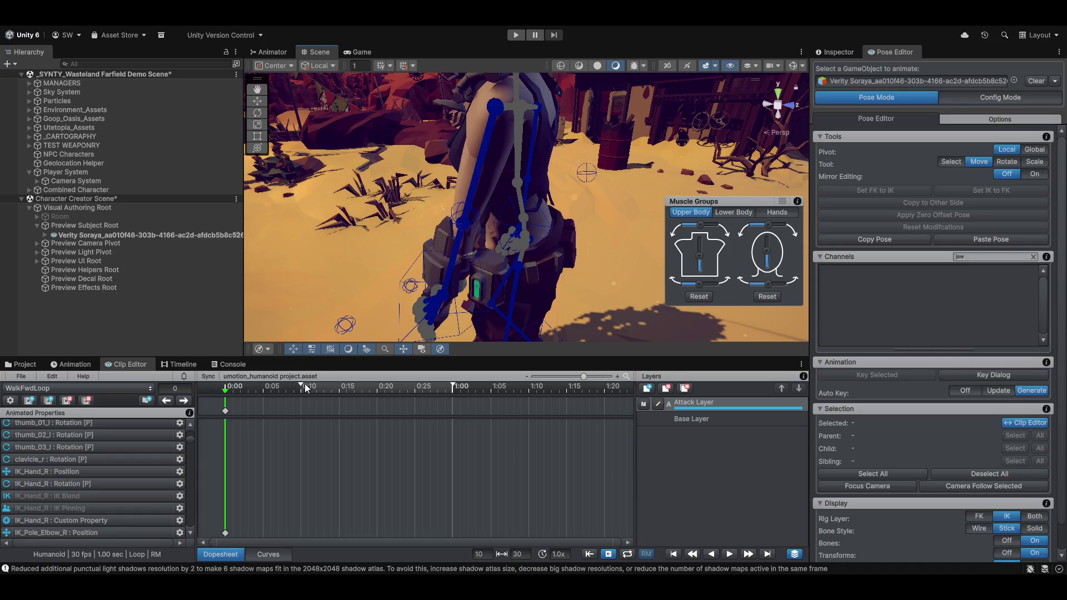
scroll(554, 201, up, 3)
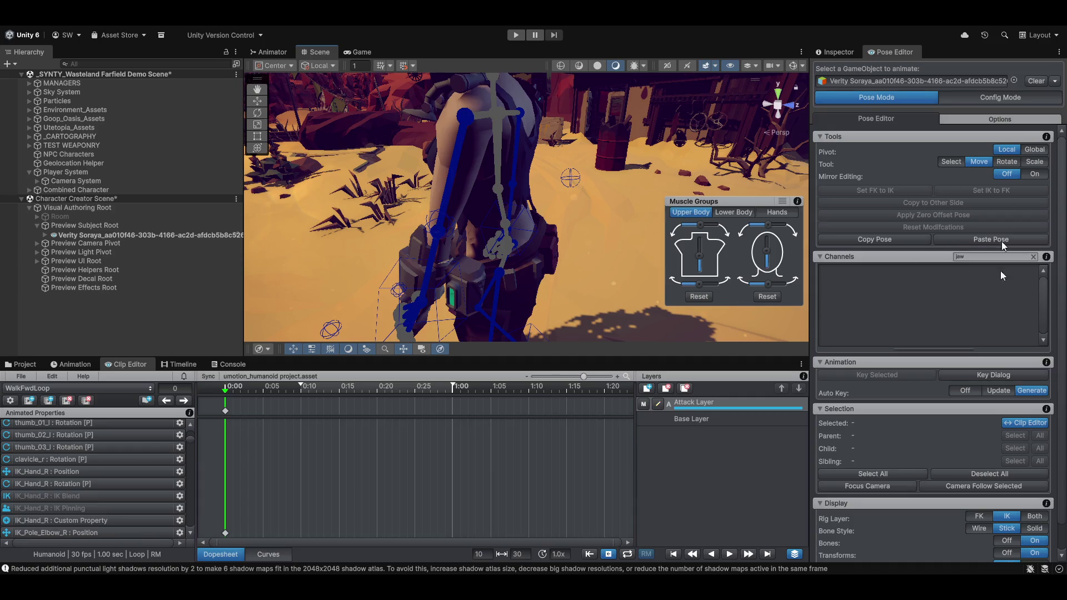
click(1031, 519)
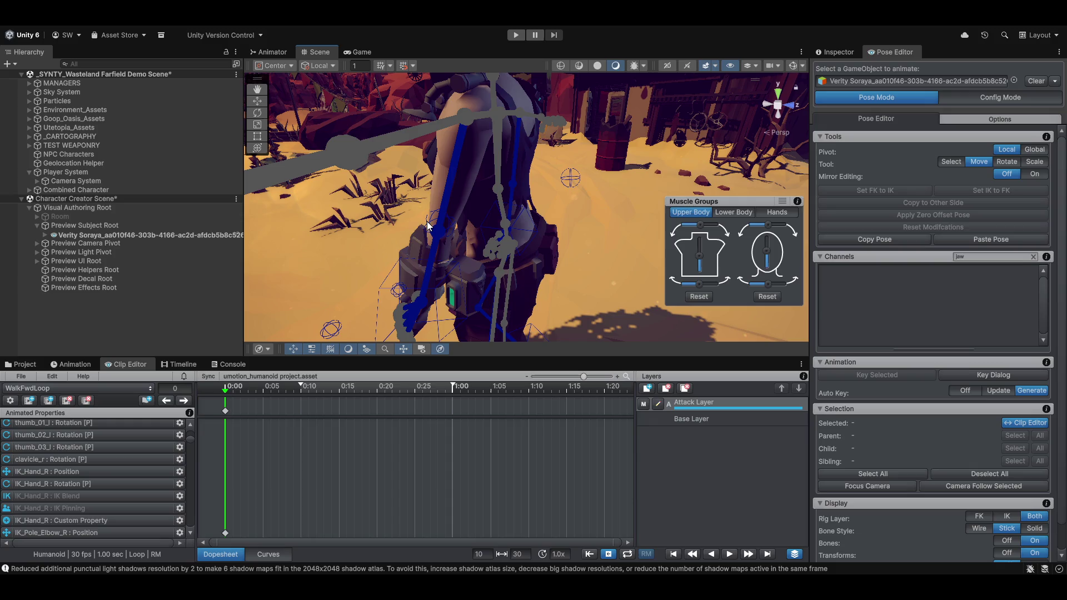
mouse_move(442, 229)
mouse_down()
mouse_move(666, 250)
mouse_move(543, 200)
mouse_up()
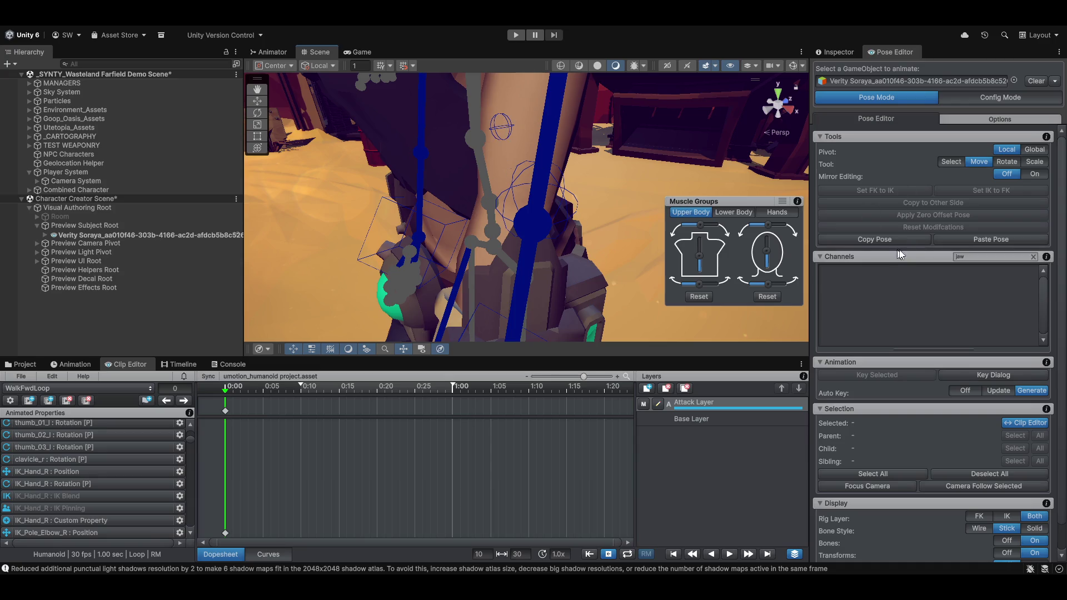
Step: Switch to rig configuration mode and bring up the IK Setup Wizard
click(998, 97)
scroll(568, 212, down, 5)
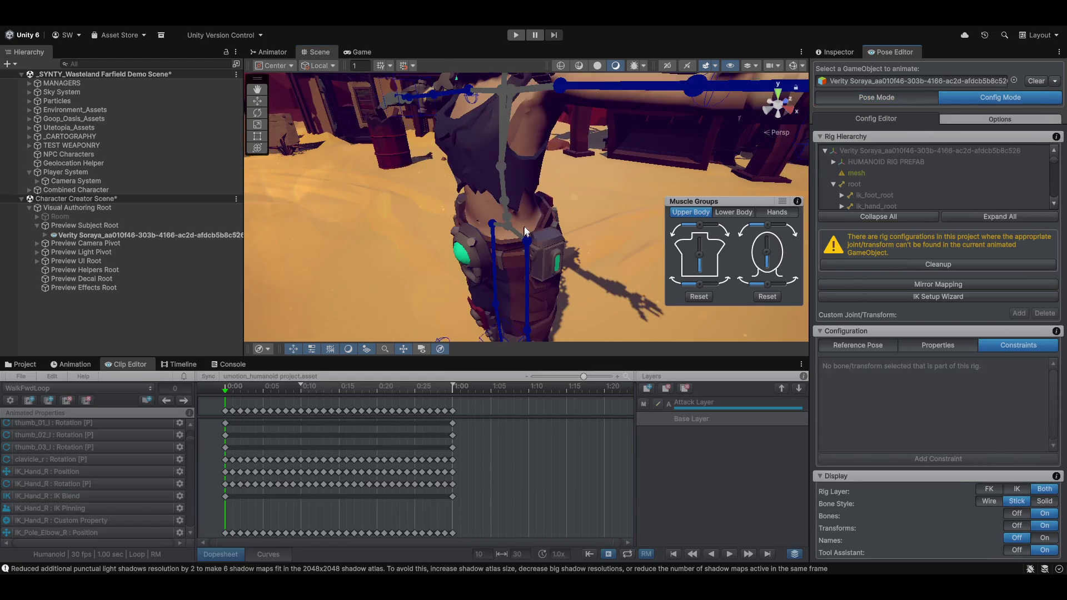
scroll(602, 244, down, 5)
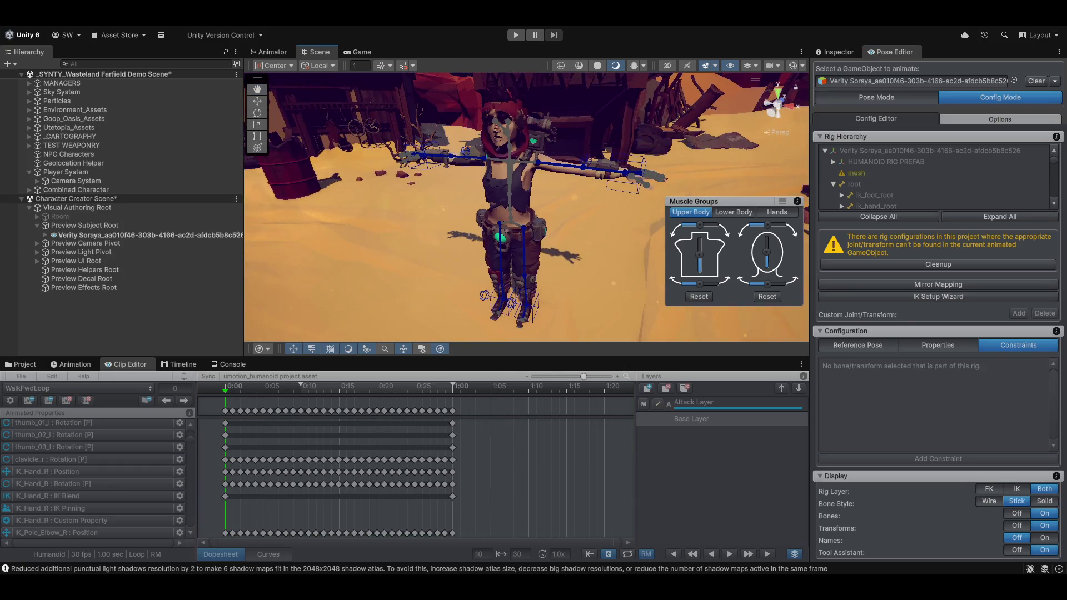
click(900, 98)
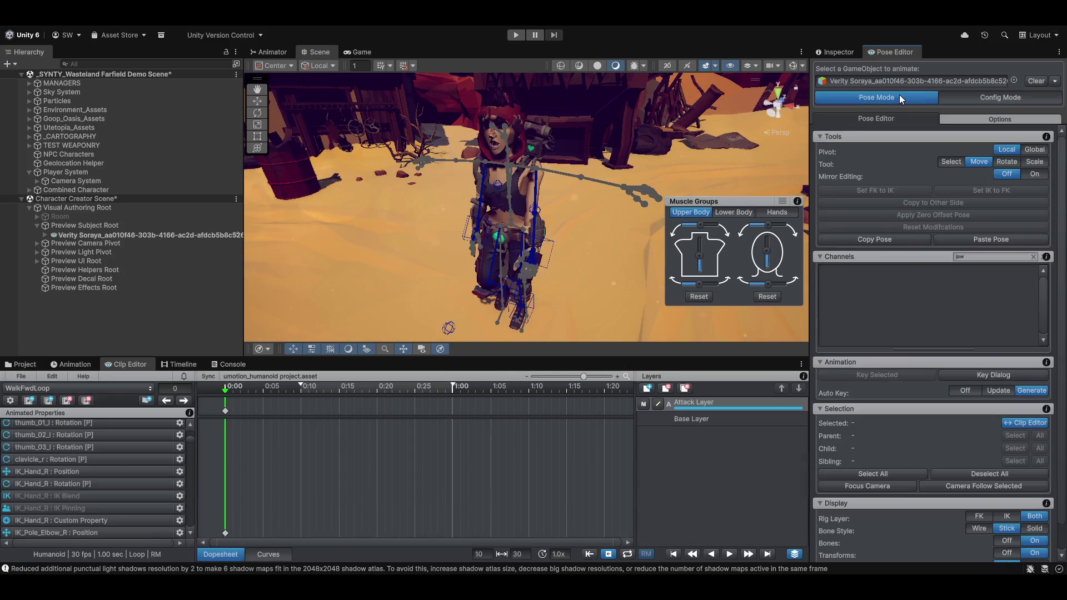
click(993, 99)
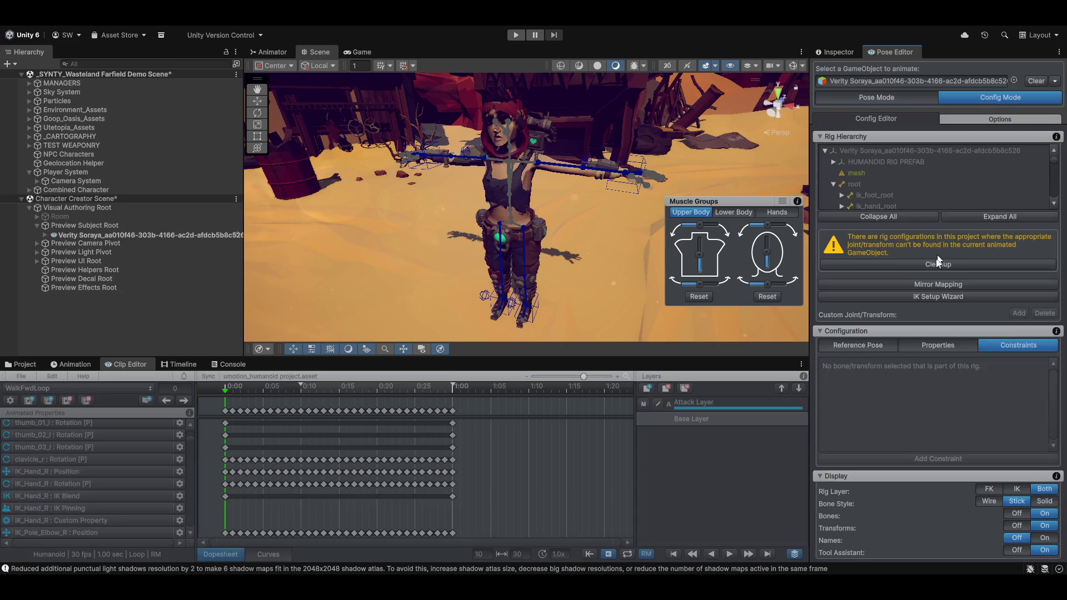
click(919, 298)
Step: Abort Calibrate Character Front, create the hand and foot IK rig, and return to Pose Mode
click(360, 322)
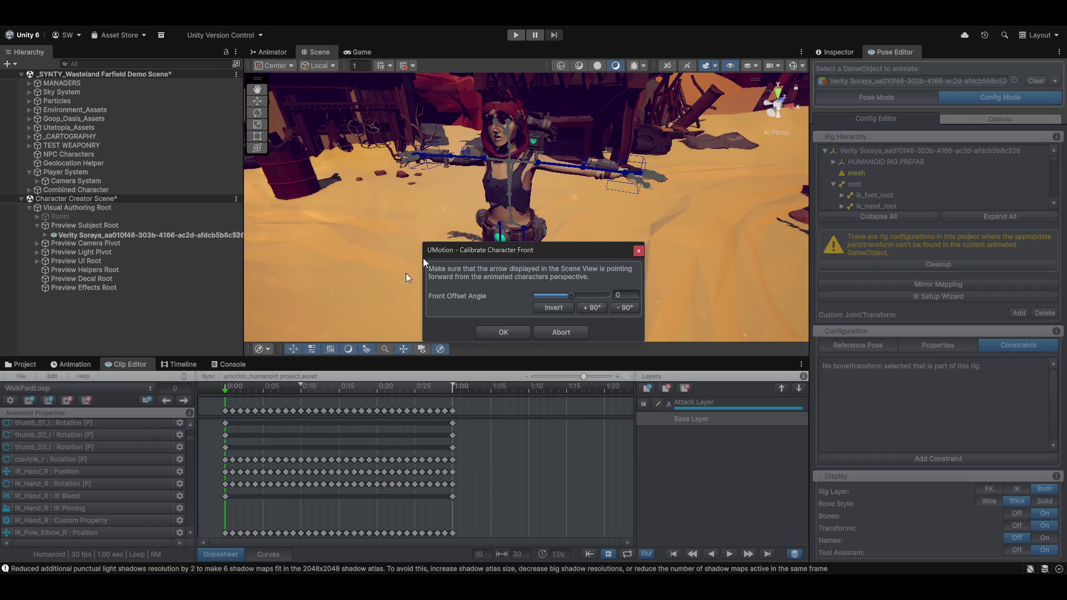
drag(488, 260, 655, 239)
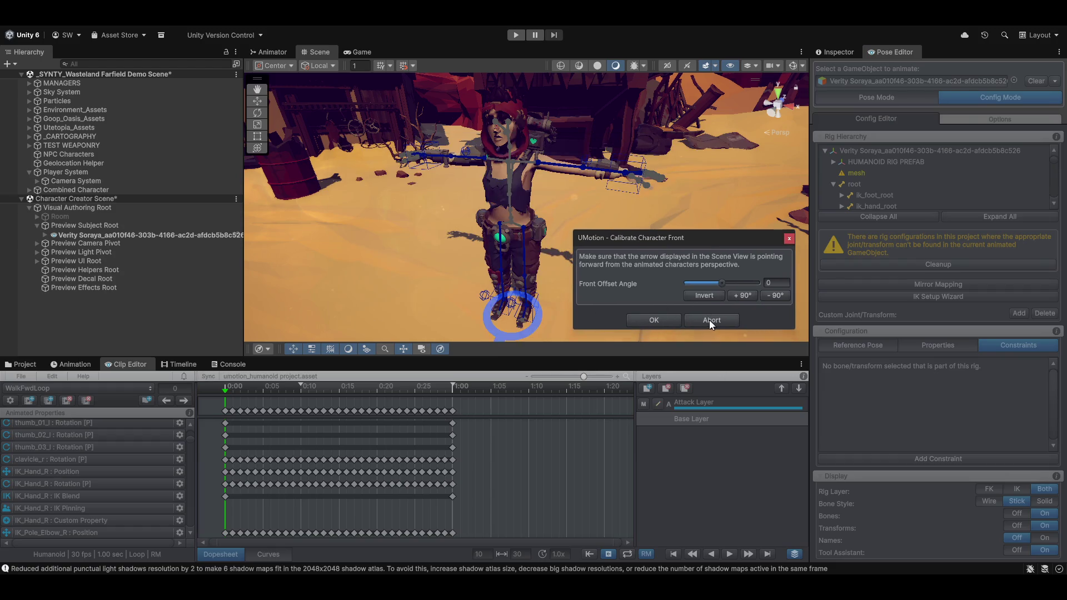
click(656, 320)
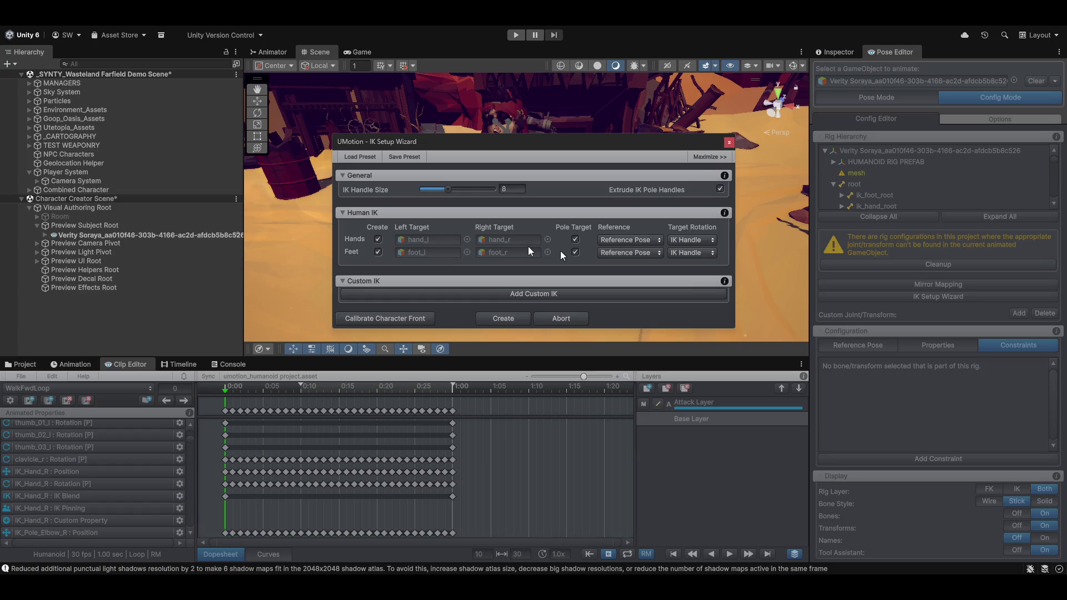
click(502, 320)
click(872, 95)
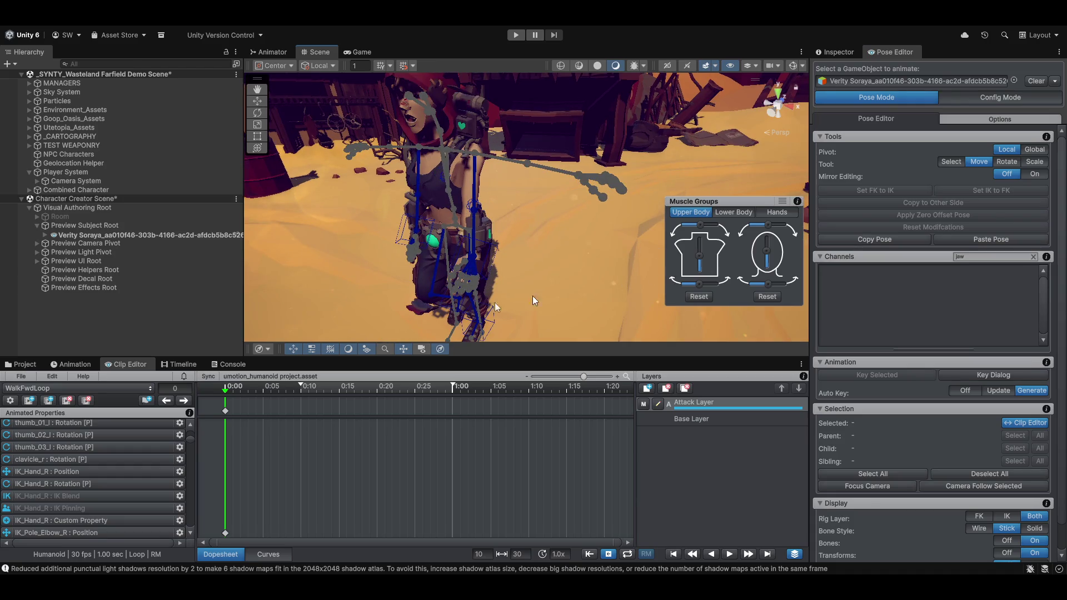
scroll(85, 478, down, 3)
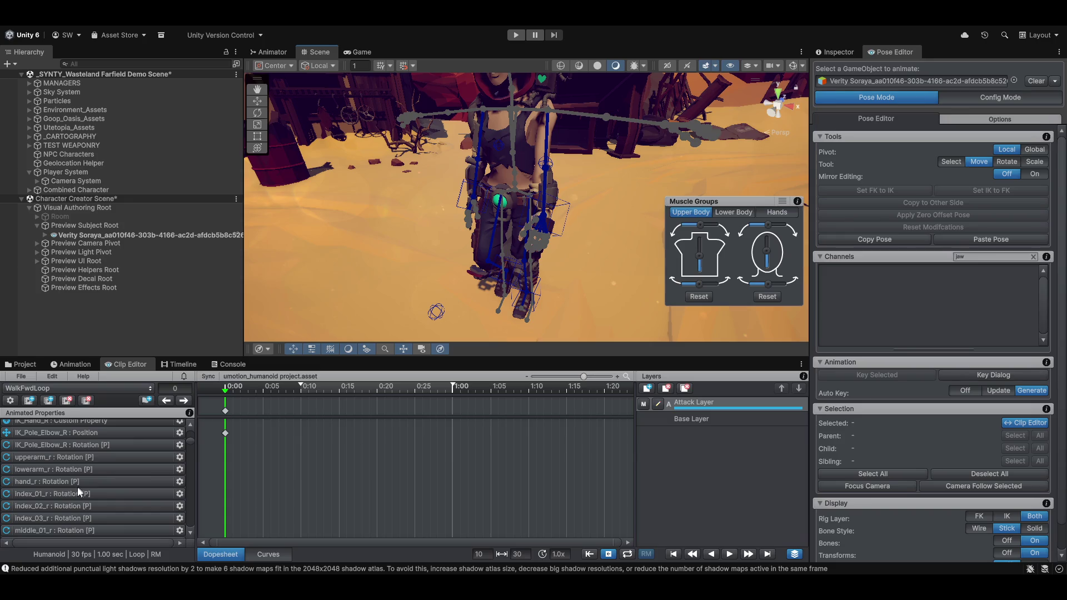
click(39, 444)
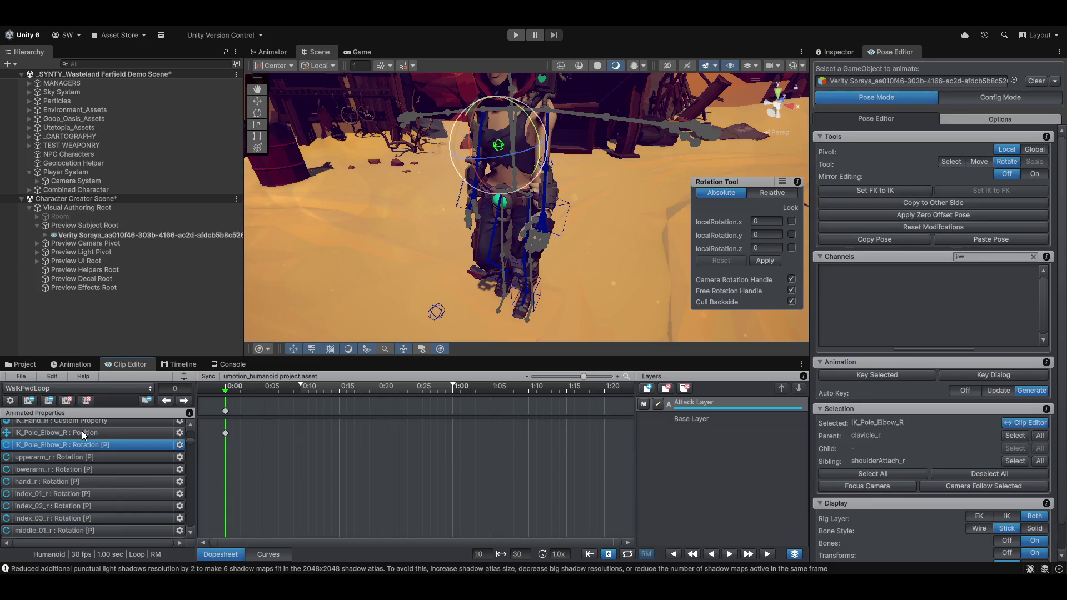
click(75, 436)
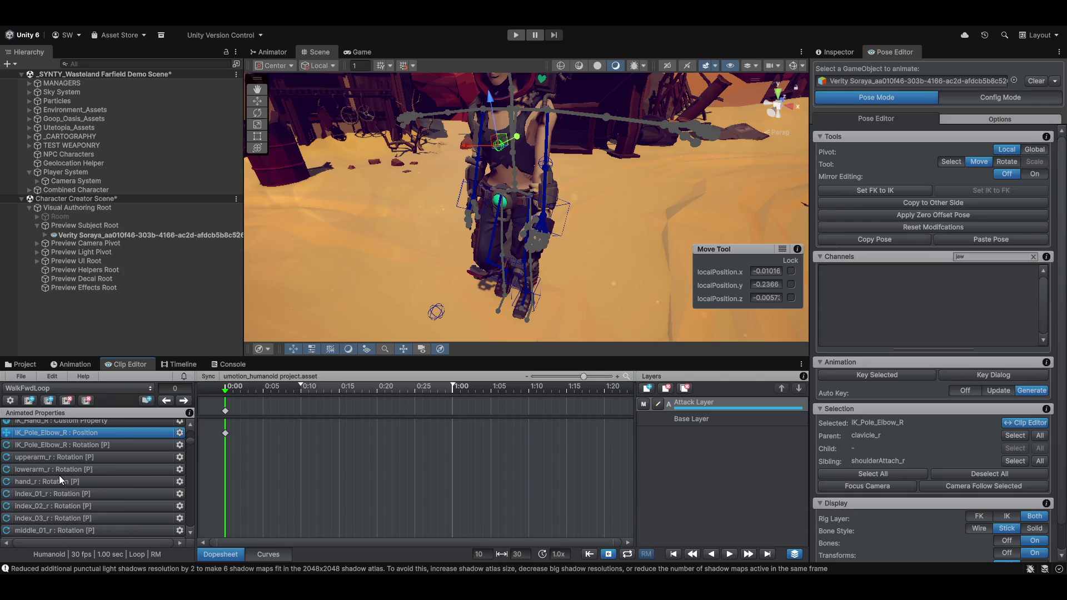
scroll(59, 475, up, 4)
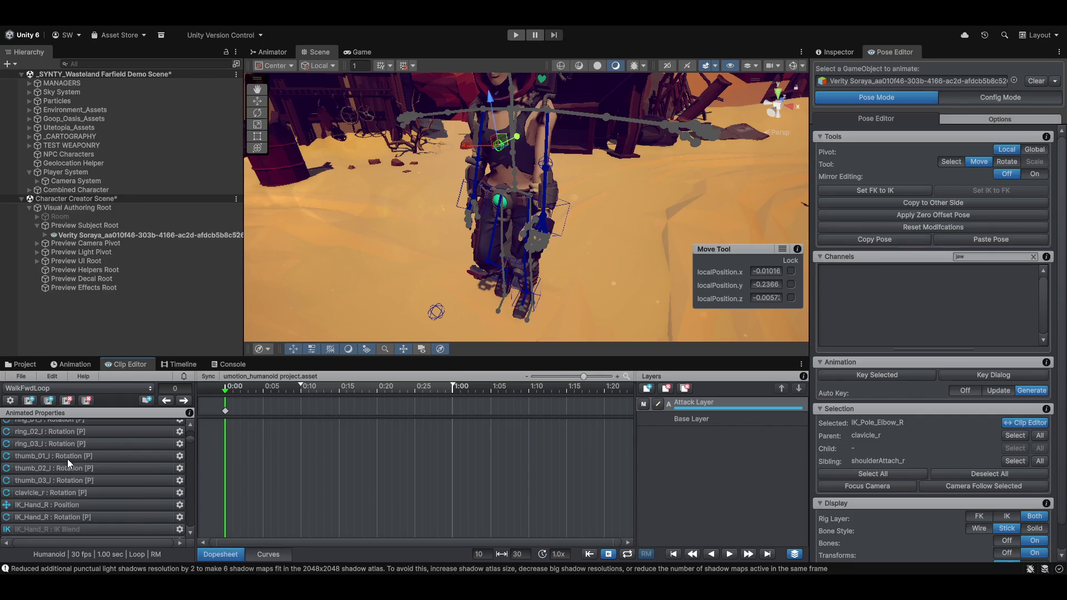
scroll(69, 468, up, 8)
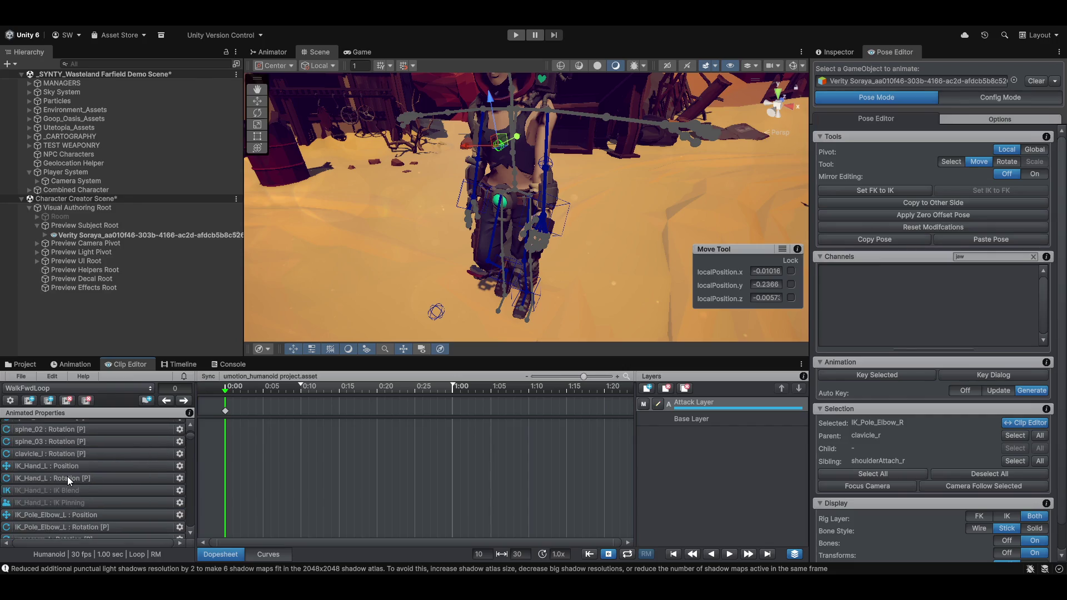
scroll(68, 476, up, 3)
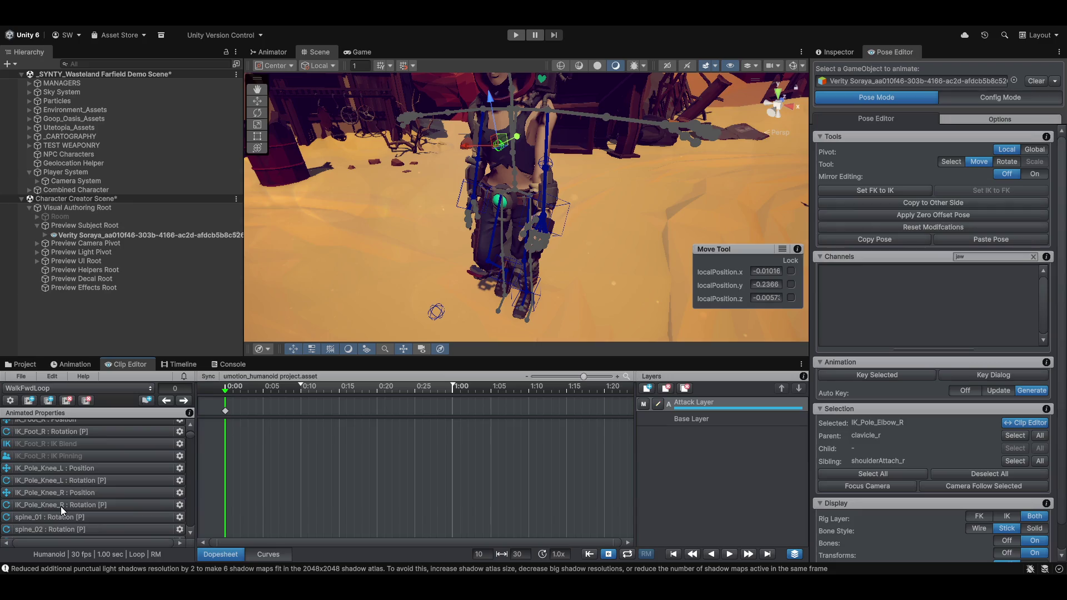
scroll(61, 506, up, 3)
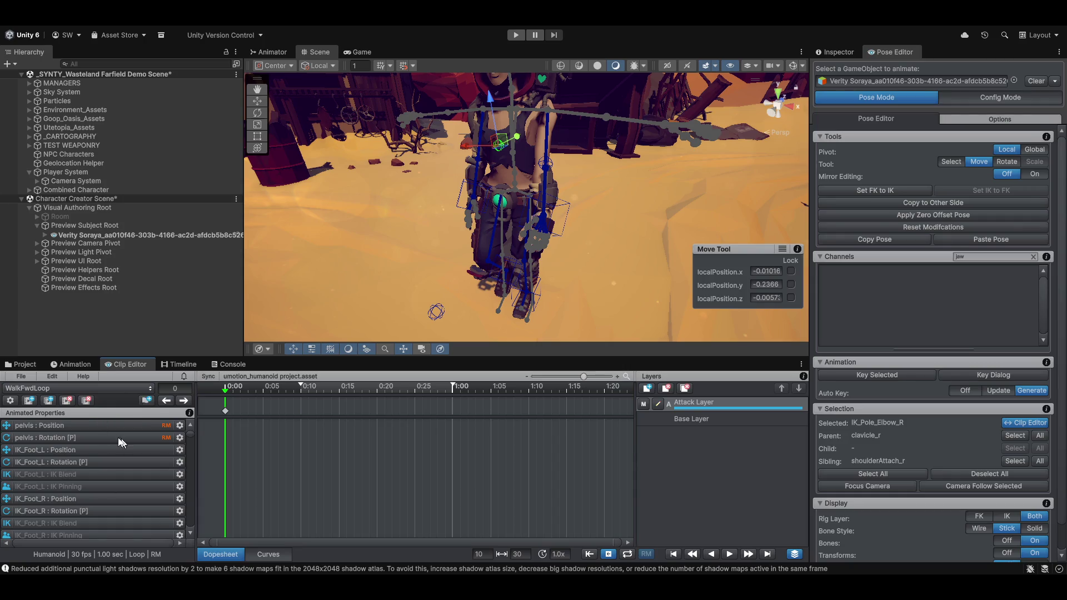
scroll(114, 453, down, 3)
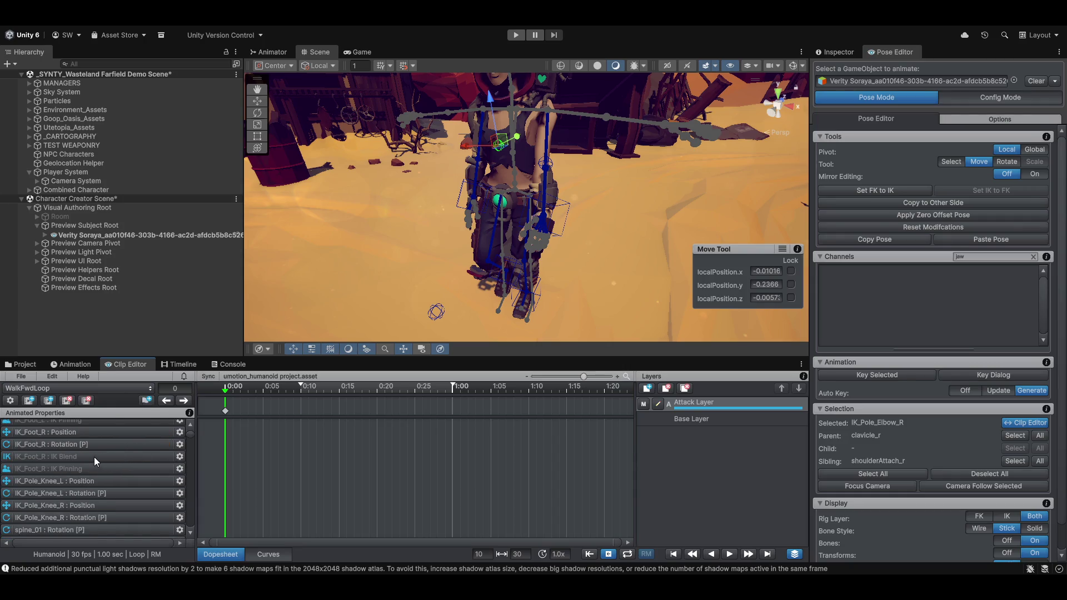
click(95, 457)
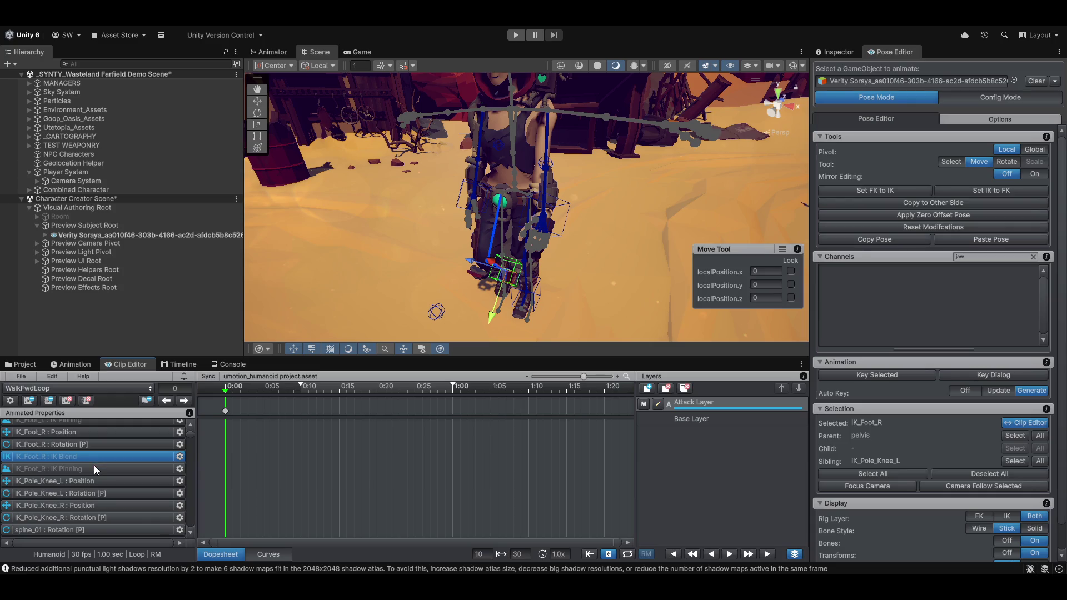
scroll(86, 455, up, 2)
scroll(89, 454, up, 2)
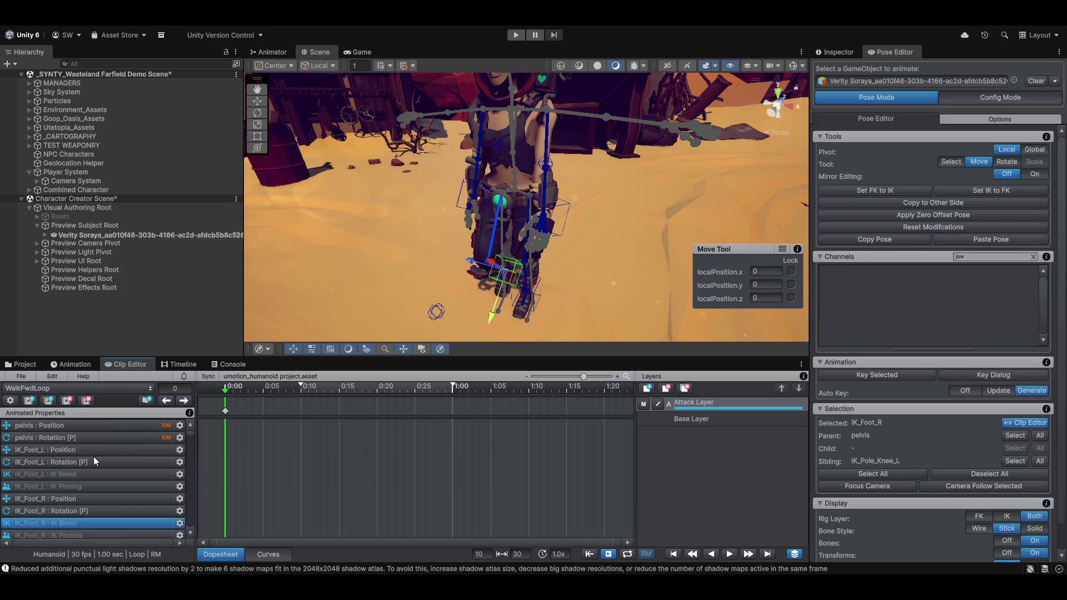
scroll(86, 466, down, 7)
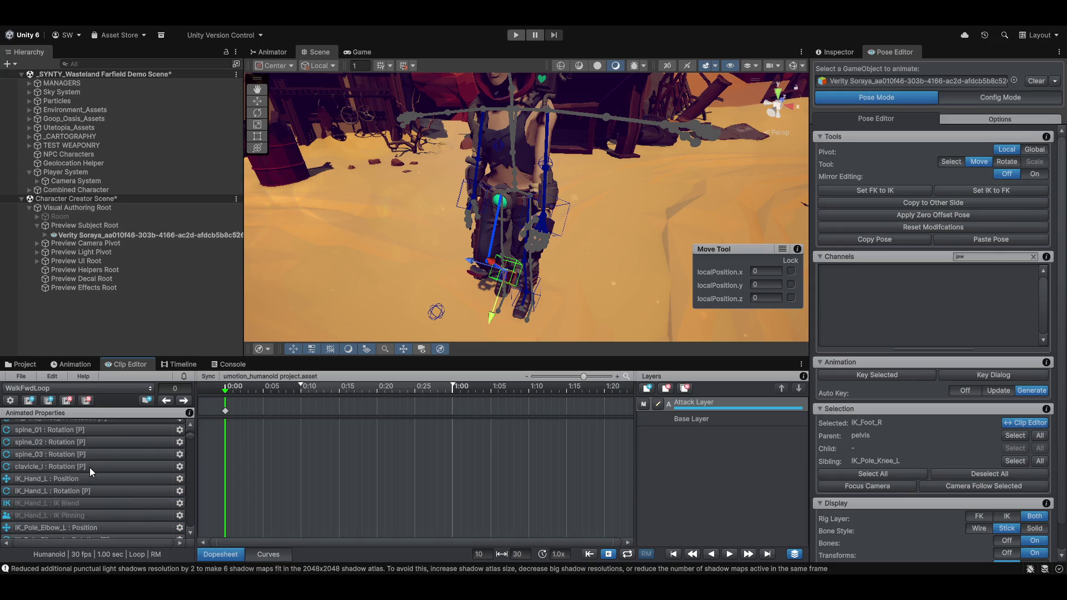
scroll(90, 470, down, 10)
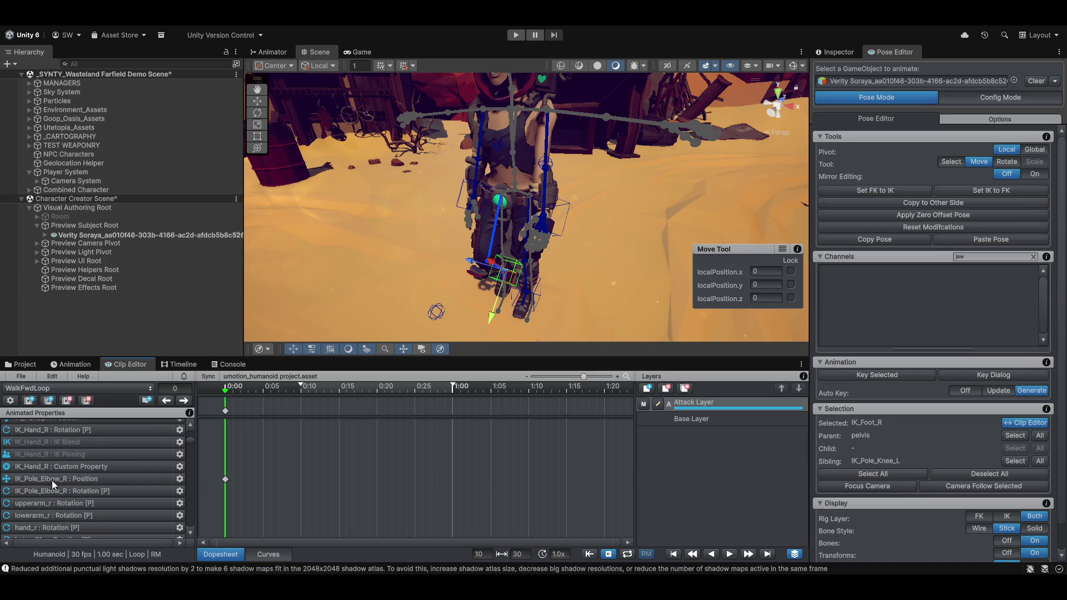
scroll(84, 499, down, 3)
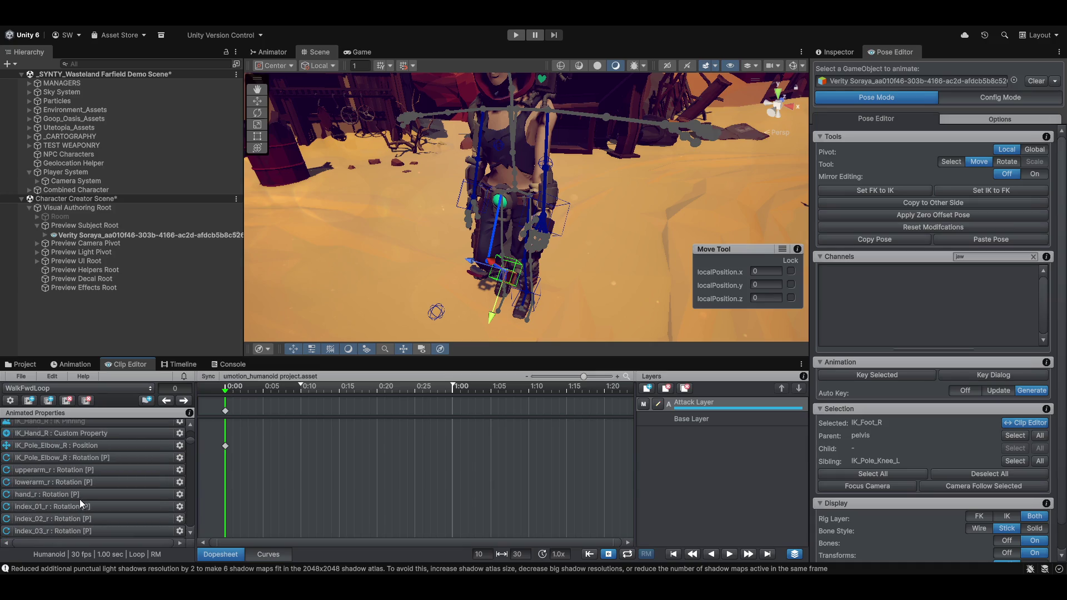
scroll(51, 483, down, 15)
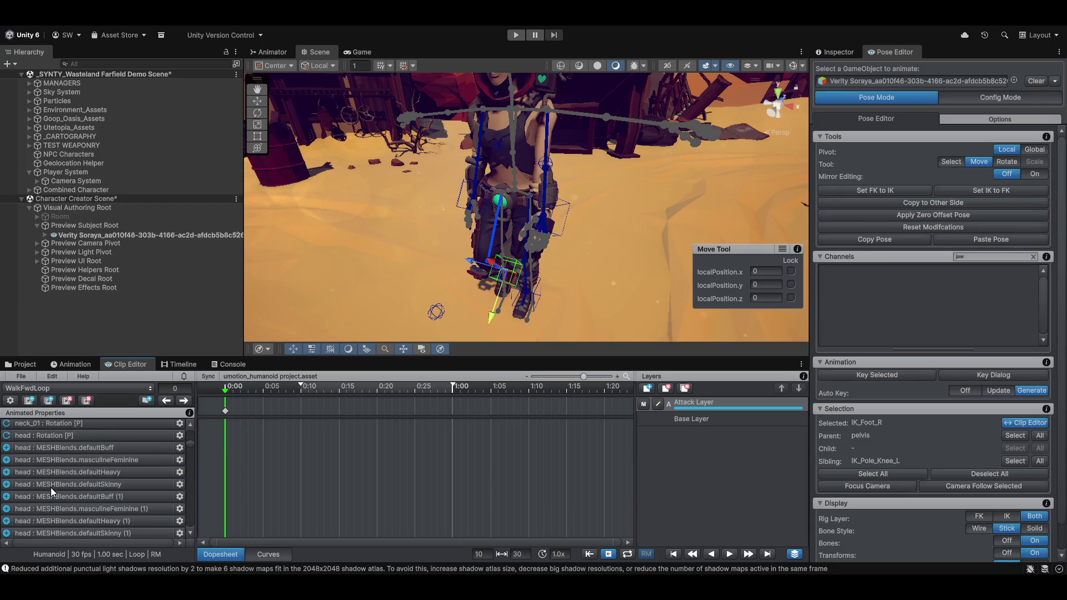
scroll(56, 487, down, 15)
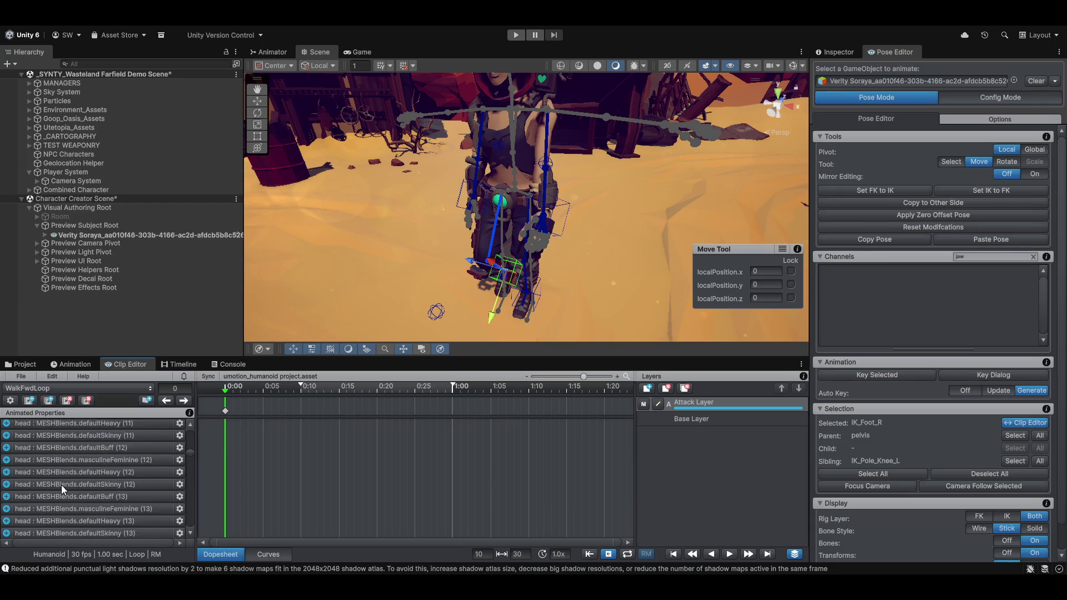
drag(191, 453, 202, 528)
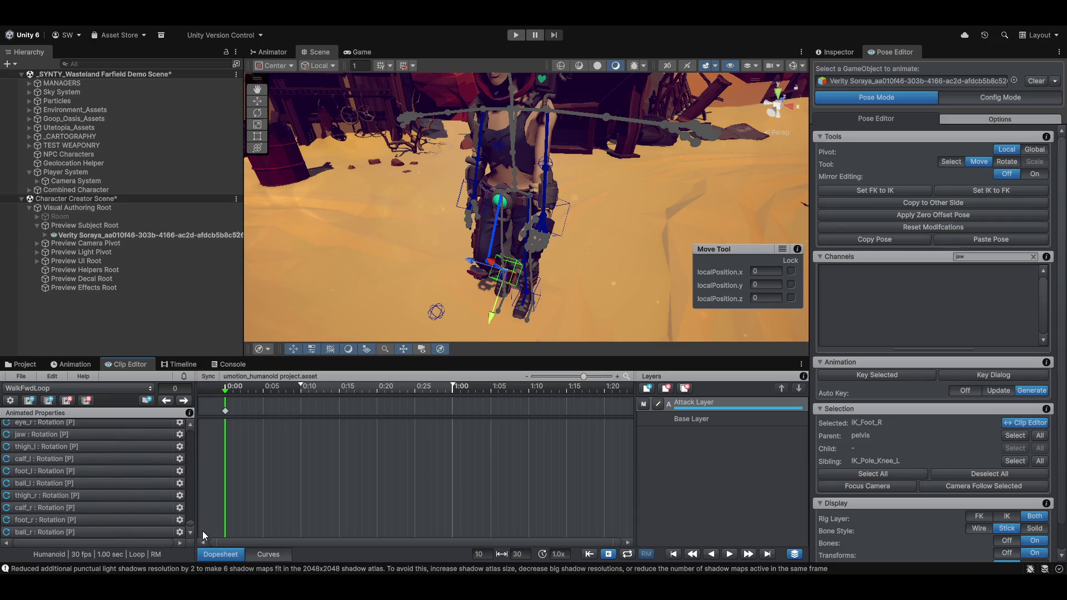
scroll(85, 507, down, 10)
scroll(87, 508, up, 6)
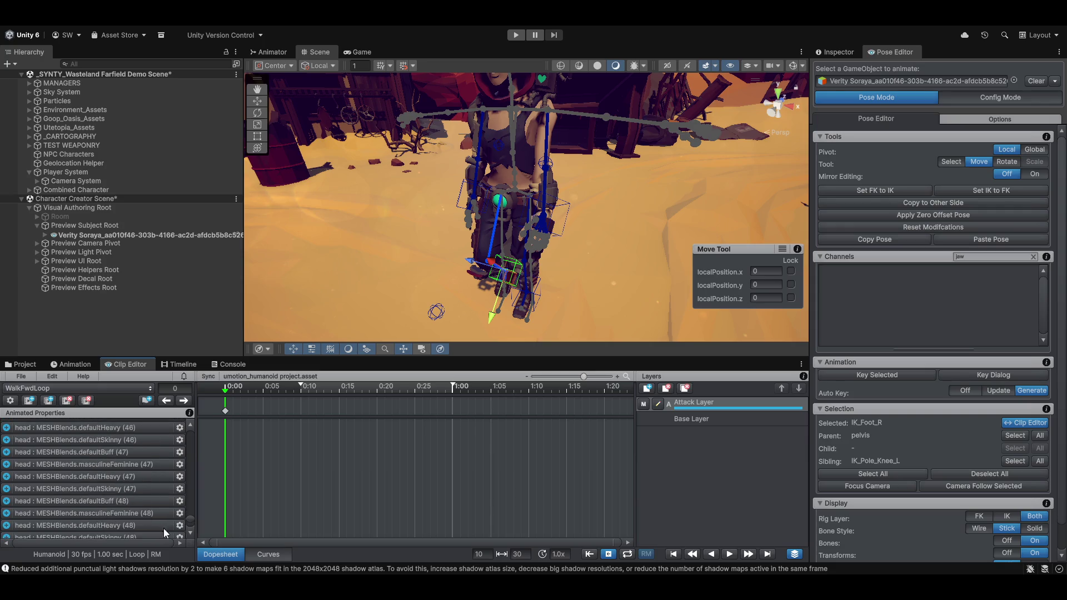
drag(188, 523, 184, 423)
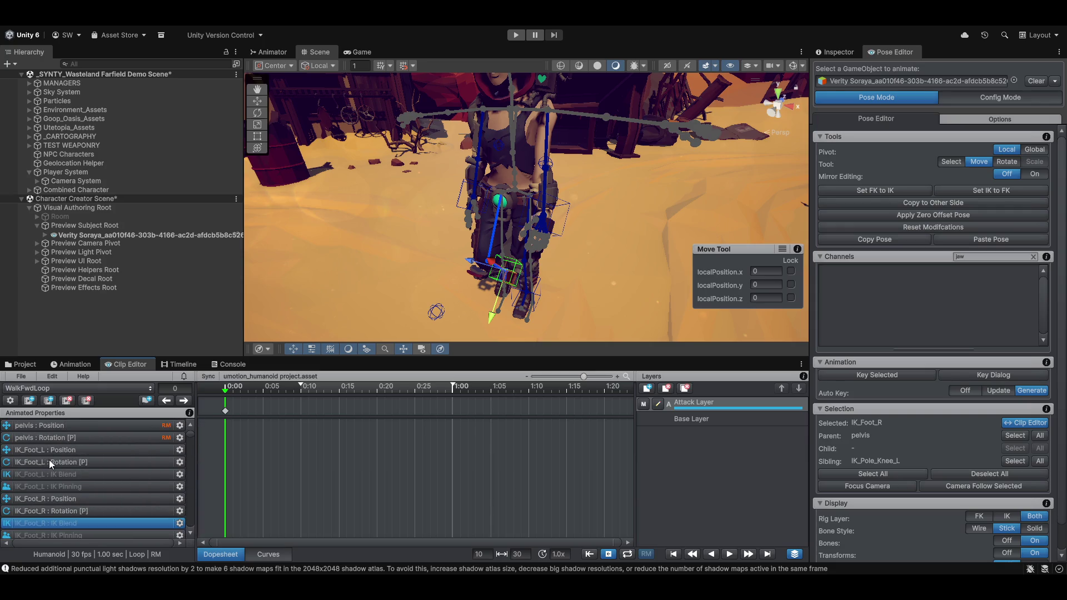
scroll(81, 473, down, 4)
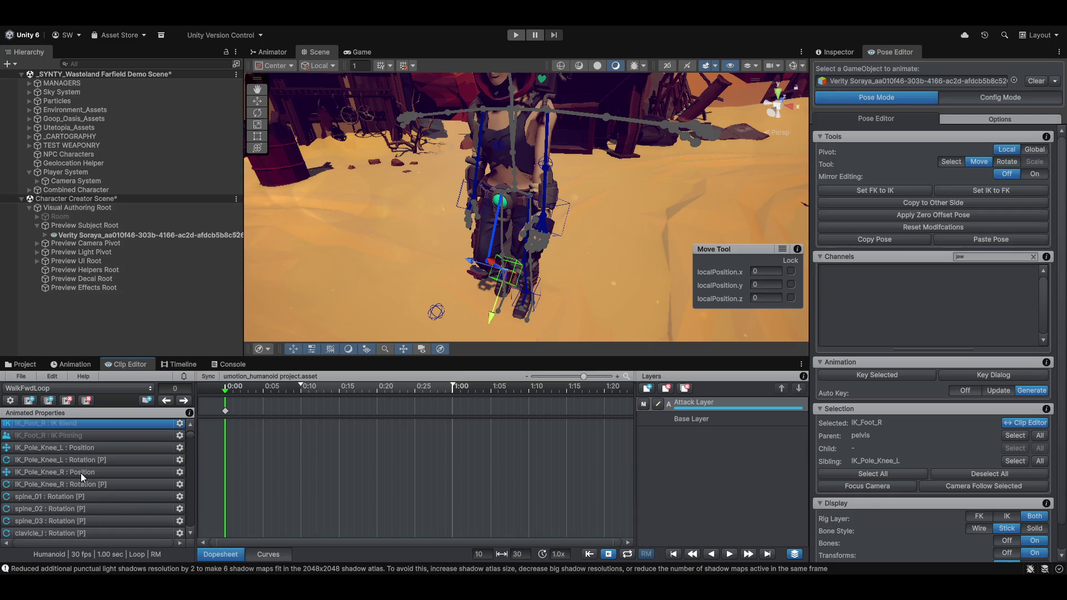
scroll(81, 474, down, 5)
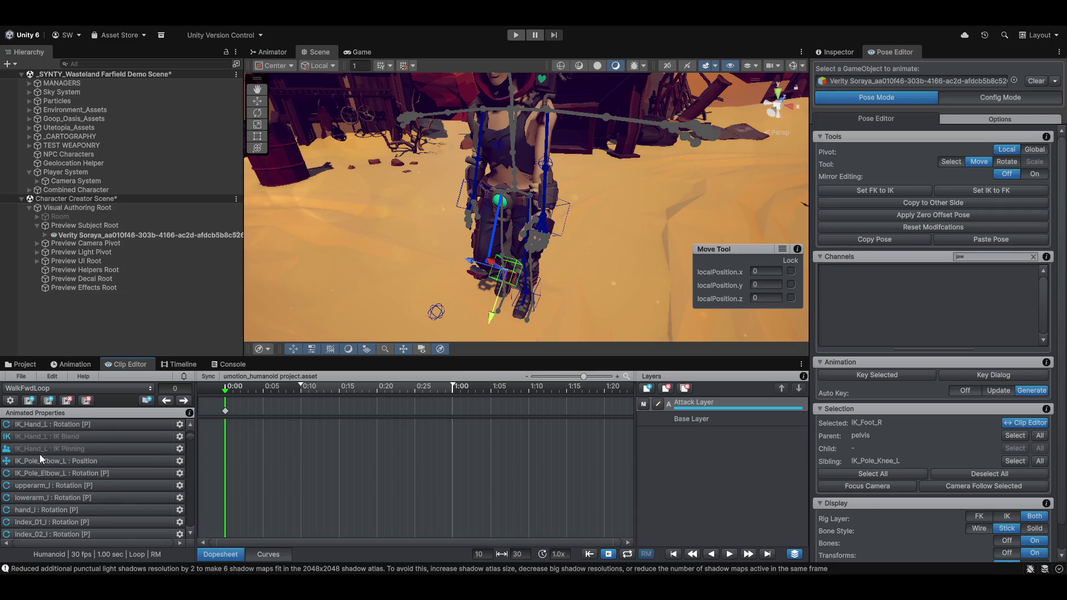
Step: Select the IK_Pole_Elbow_L position channel and preview the clip's first frames
click(61, 462)
mouse_move(645, 259)
mouse_down()
mouse_move(421, 257)
mouse_move(517, 214)
mouse_move(608, 197)
mouse_up()
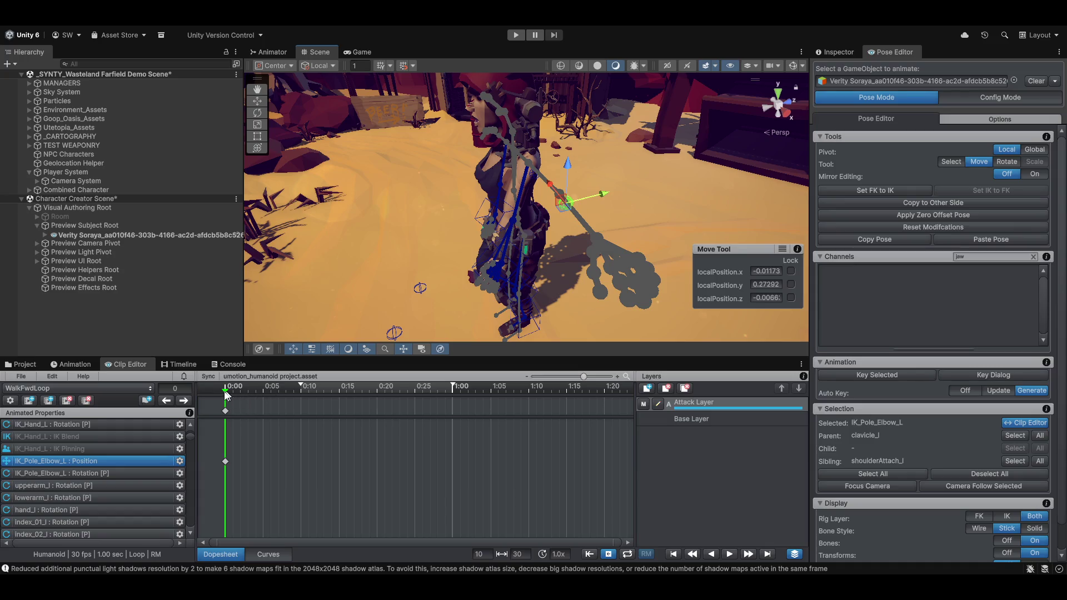
mouse_move(240, 391)
mouse_down()
mouse_move(391, 387)
mouse_move(301, 387)
mouse_move(326, 359)
mouse_move(346, 360)
mouse_move(300, 362)
mouse_up()
scroll(322, 451, down, 8)
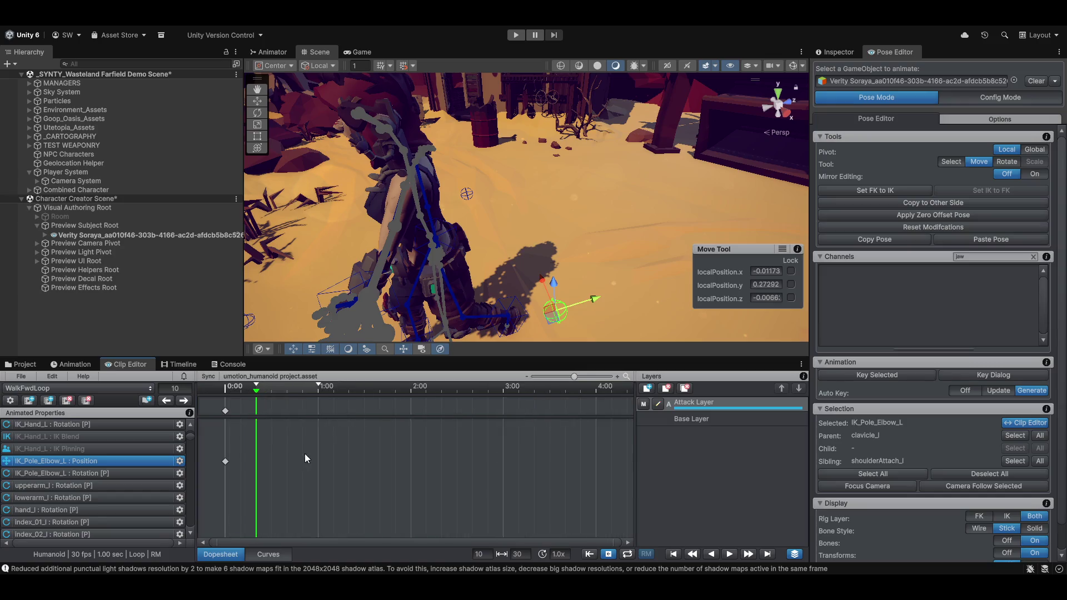
scroll(321, 434, down, 3)
scroll(235, 451, down, 8)
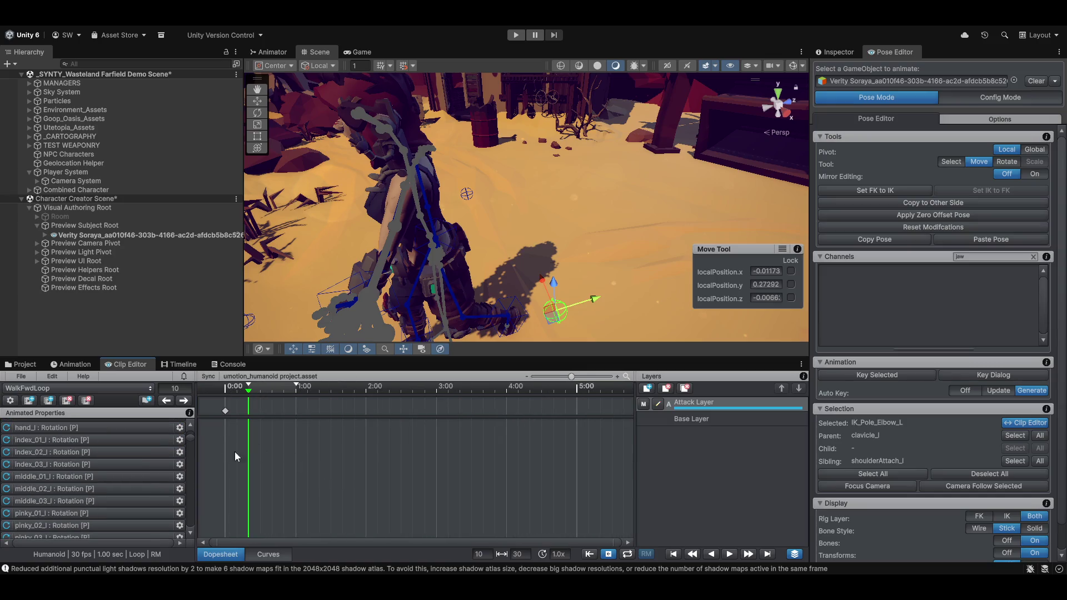
scroll(99, 463, down, 5)
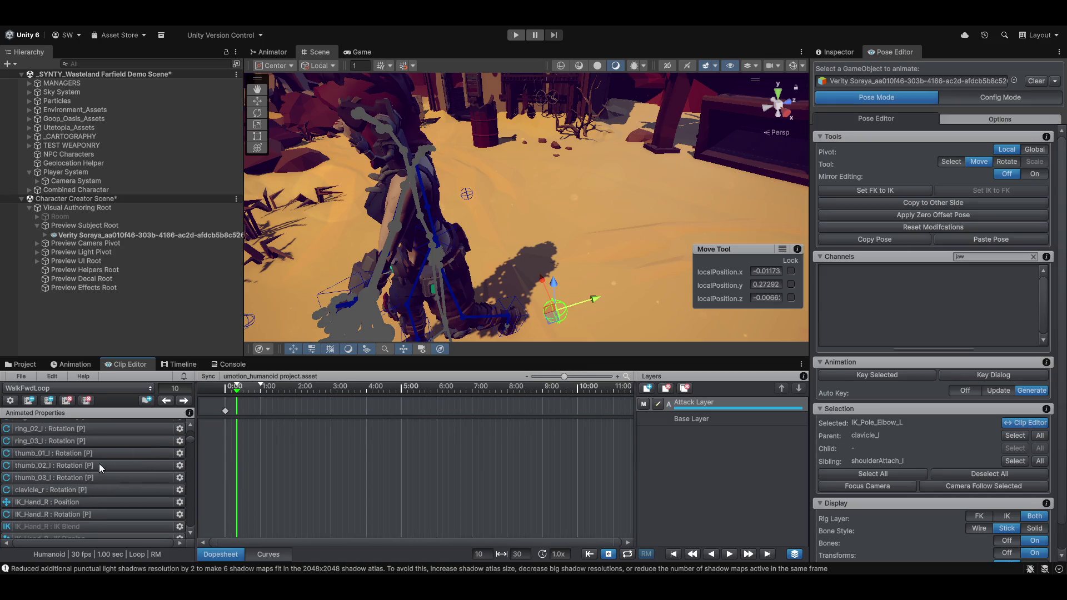
Step: Delete the 0:00 keyframe and rekey the IK hand target pushed forward along Z at frame 0
click(225, 411)
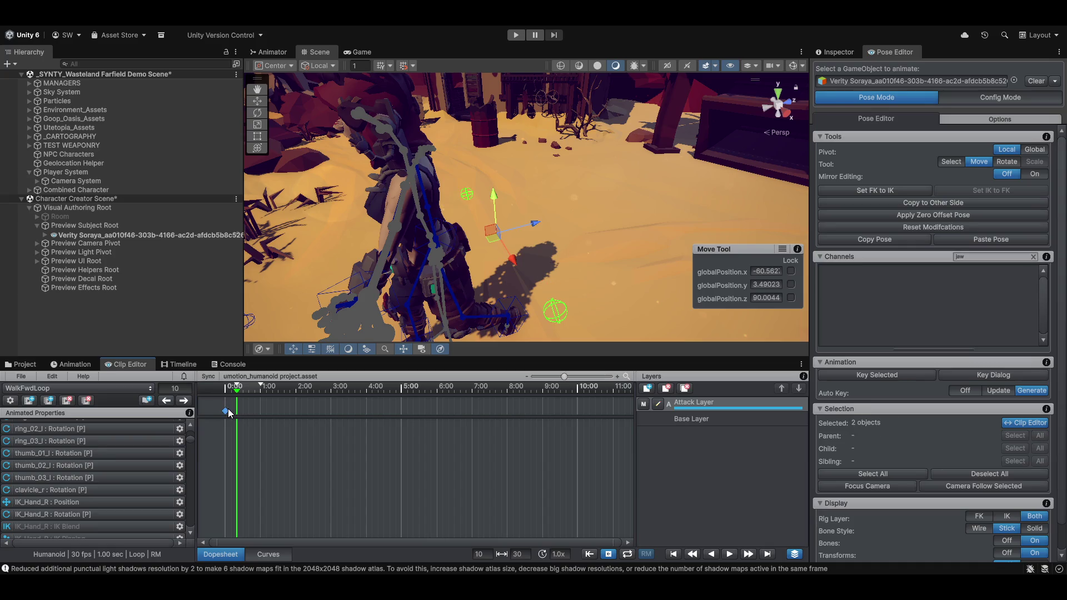
key(Delete)
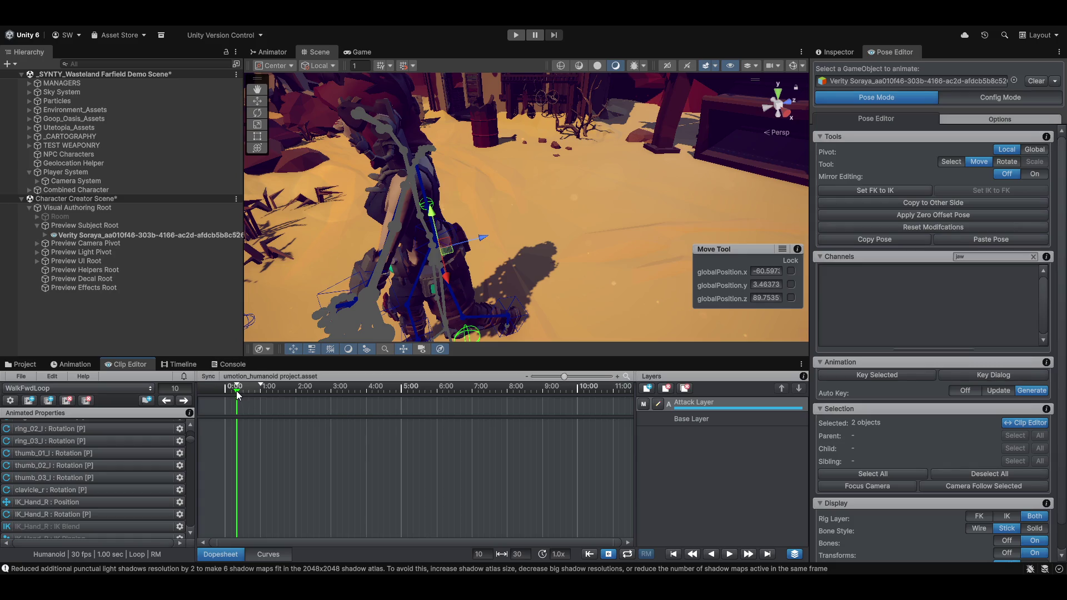
drag(237, 395, 225, 394)
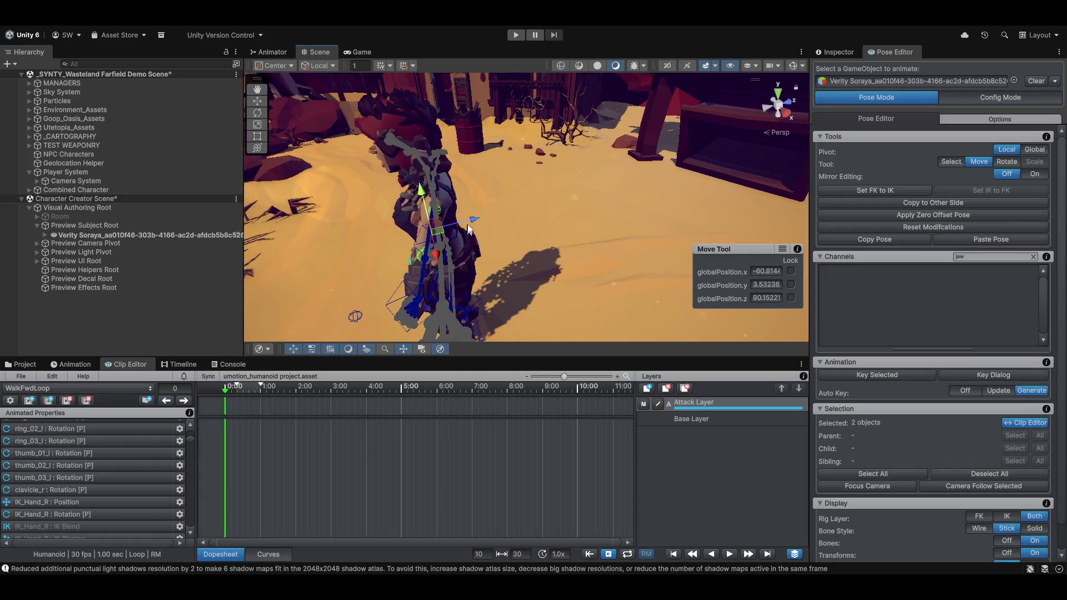
drag(472, 219, 591, 209)
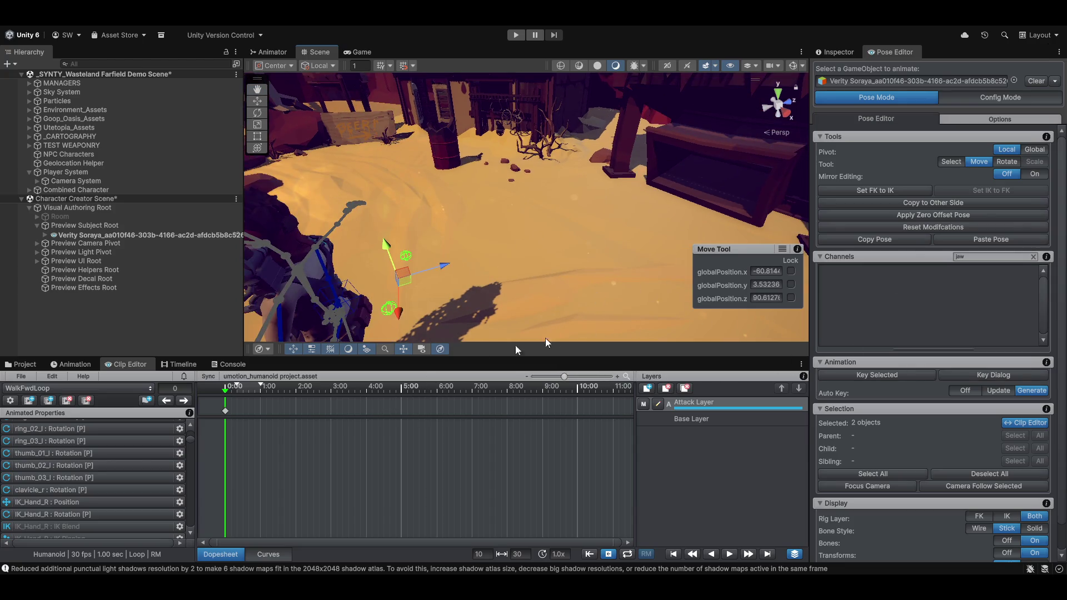
drag(526, 243, 538, 223)
Step: Set IK_Pole_Elbow_L's Local Position Y to 0.5 at frame 0
click(532, 219)
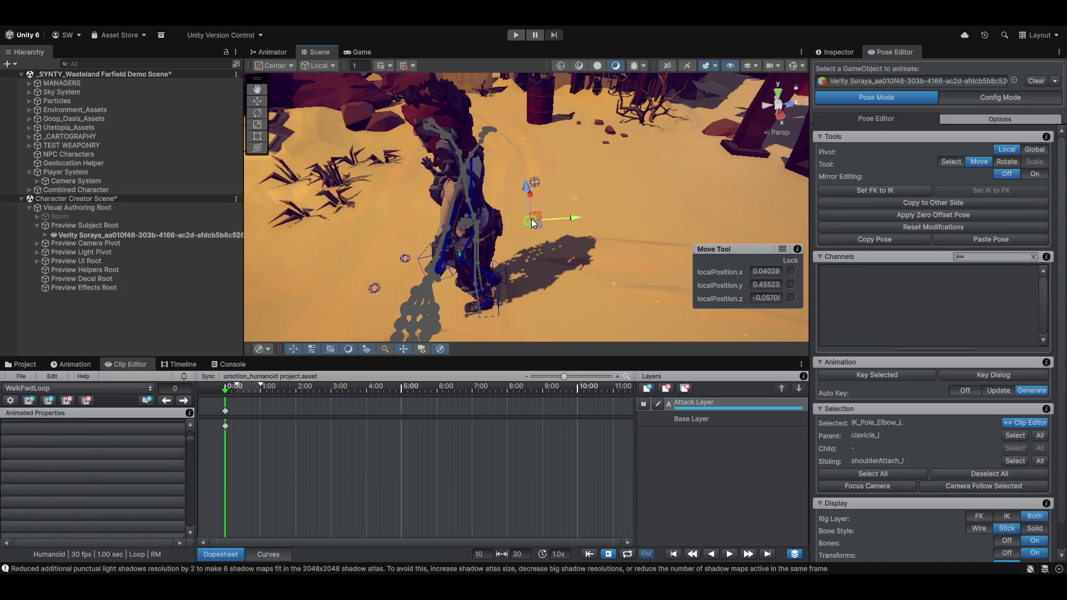
scroll(909, 436, down, 2)
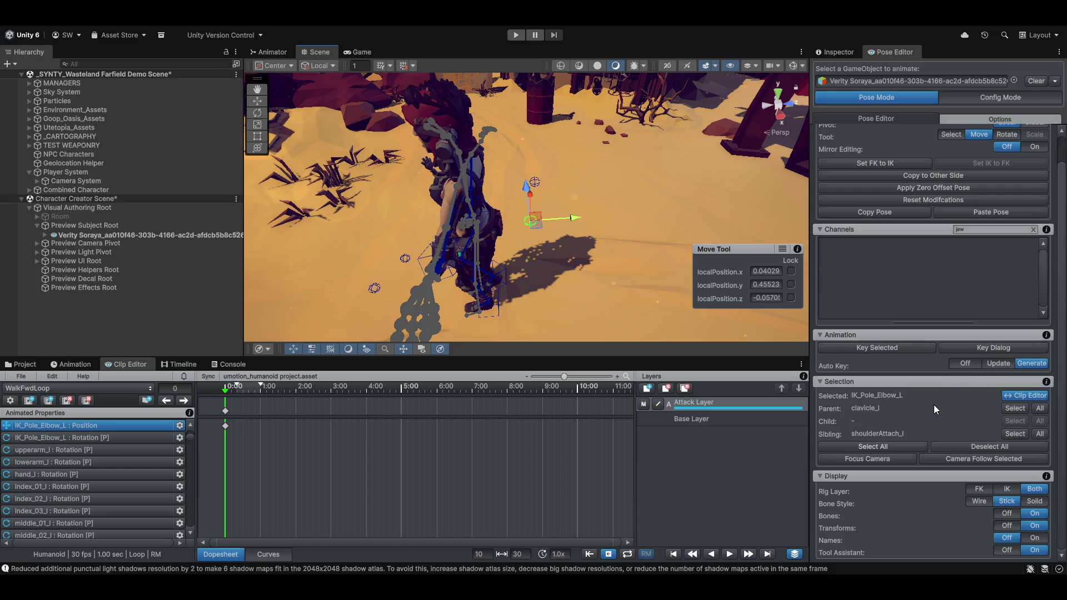
scroll(933, 406, up, 2)
click(1033, 257)
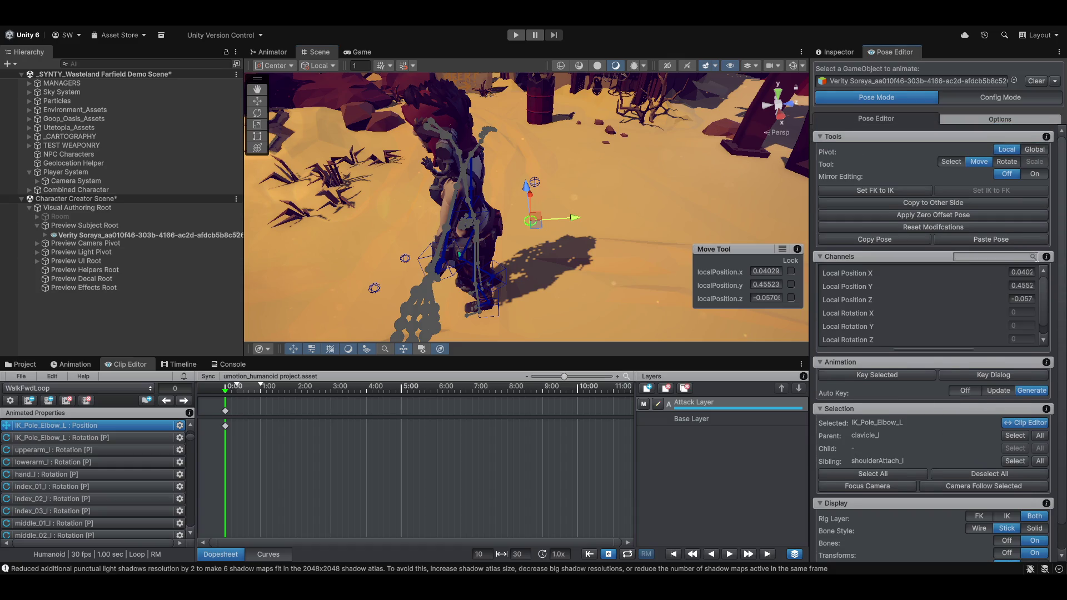
click(1024, 286)
text(0.5)
key(Return)
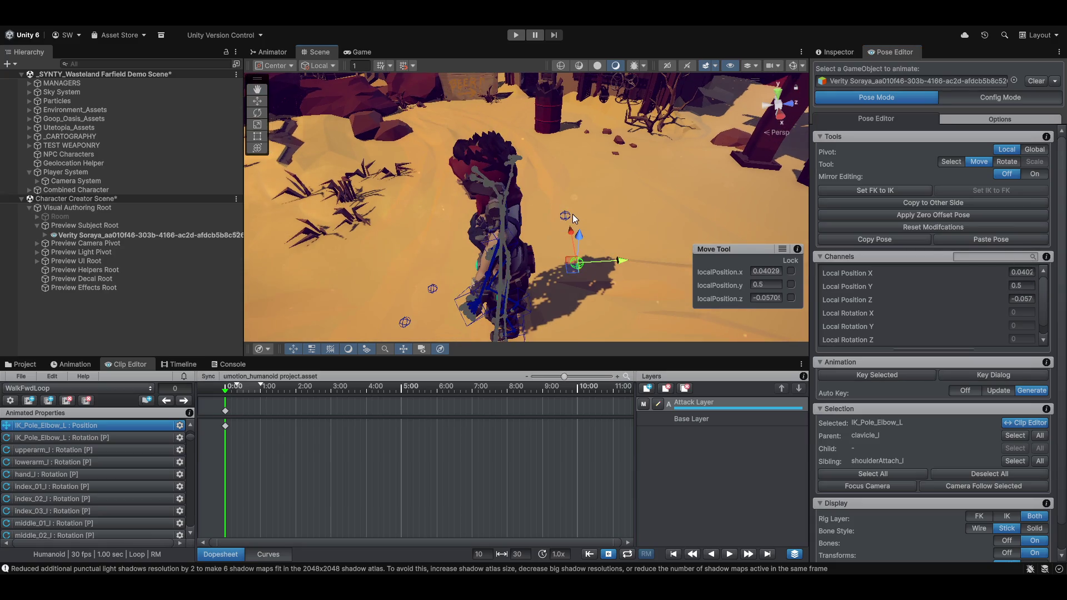
Step: Set IK_Pole_Elbow_R's Local Position Y to -0.5 and start the playback range at 0
click(565, 213)
click(1023, 286)
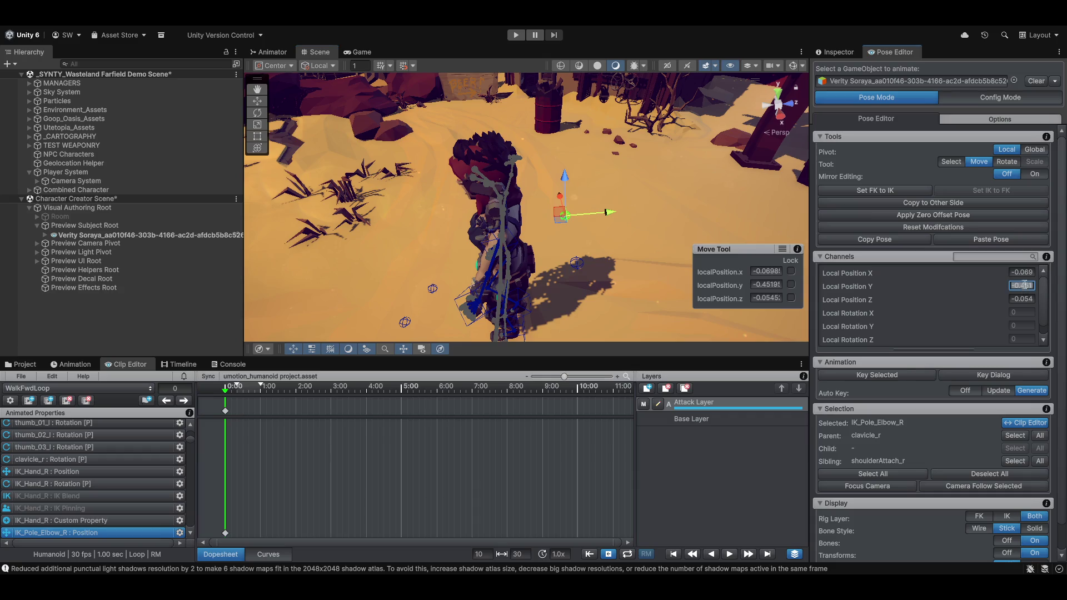
text(-)
key(Return)
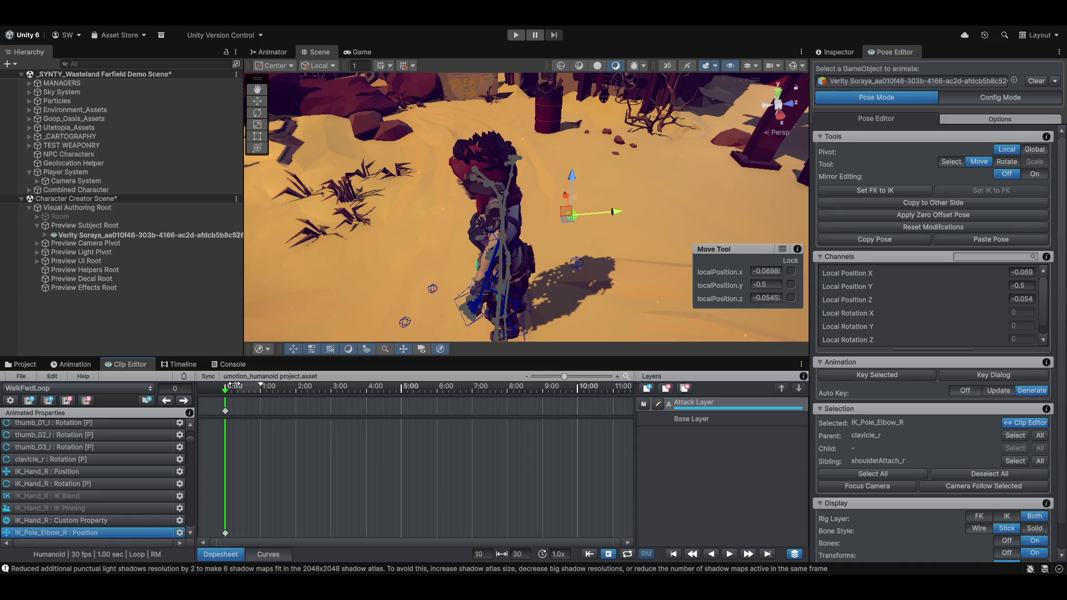
mouse_move(235, 385)
mouse_down()
mouse_move(225, 385)
mouse_move(565, 386)
mouse_up()
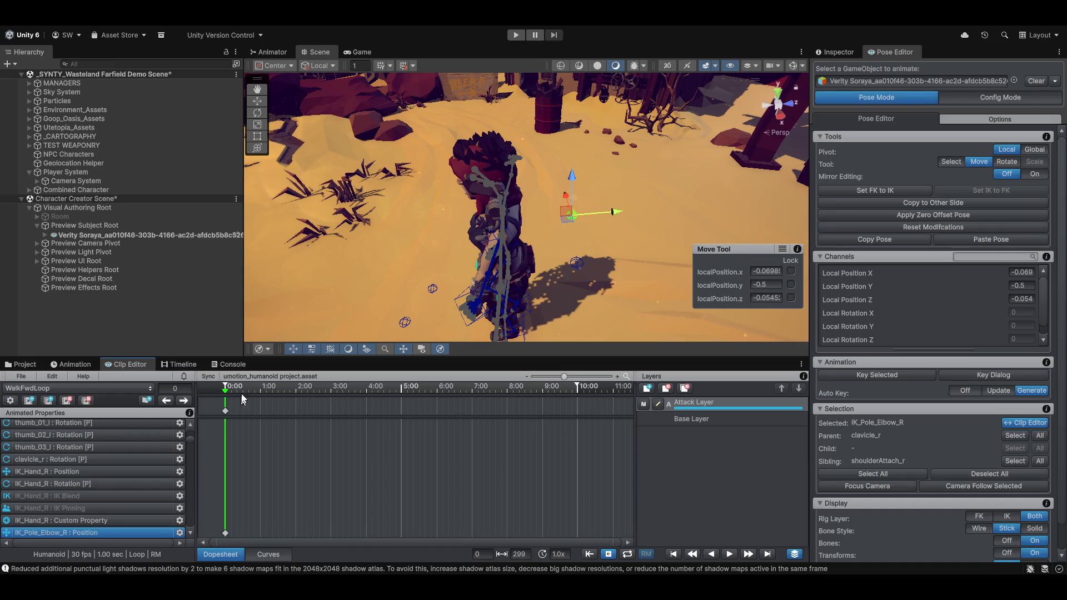
Step: Select the IK_Hand_R target at frame 0 and switch the pivot to Global
mouse_move(226, 390)
mouse_down()
mouse_move(346, 394)
mouse_move(225, 385)
mouse_up()
mouse_move(315, 319)
mouse_down()
mouse_move(713, 228)
mouse_move(867, 237)
mouse_move(842, 261)
mouse_move(783, 262)
mouse_up()
click(429, 181)
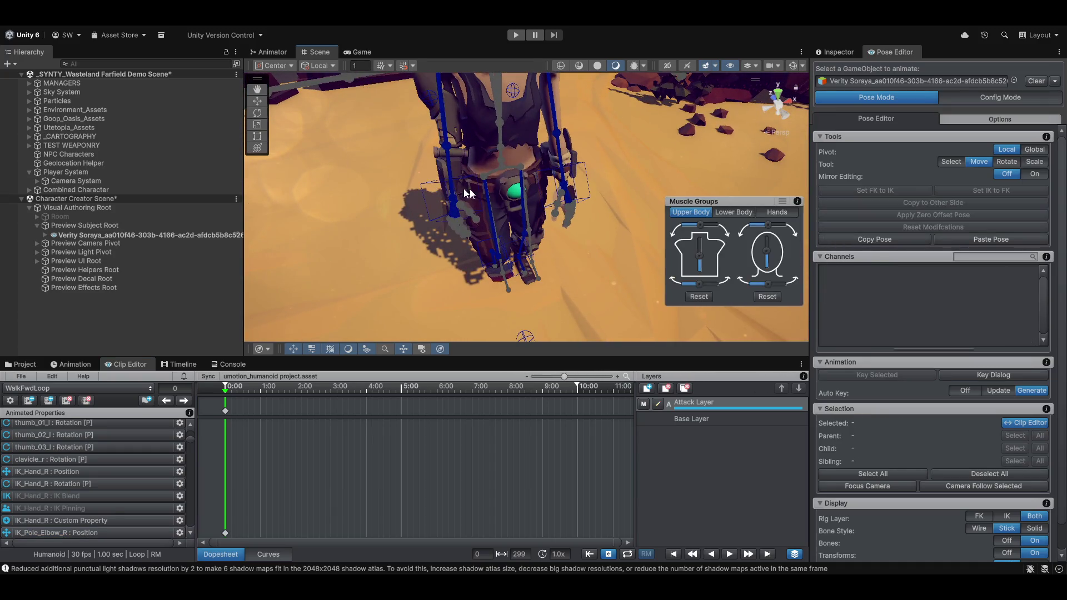
click(428, 192)
scroll(429, 242, down, 5)
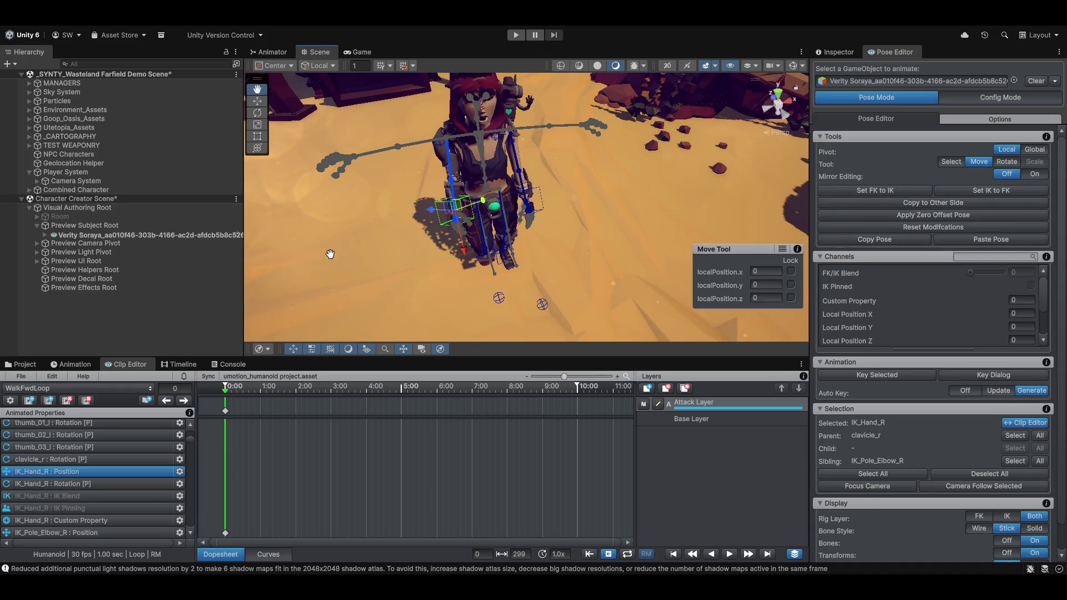
right_click(353, 258)
mouse_move(353, 258)
mouse_down()
mouse_move(482, 204)
mouse_move(531, 213)
mouse_up()
key(x)
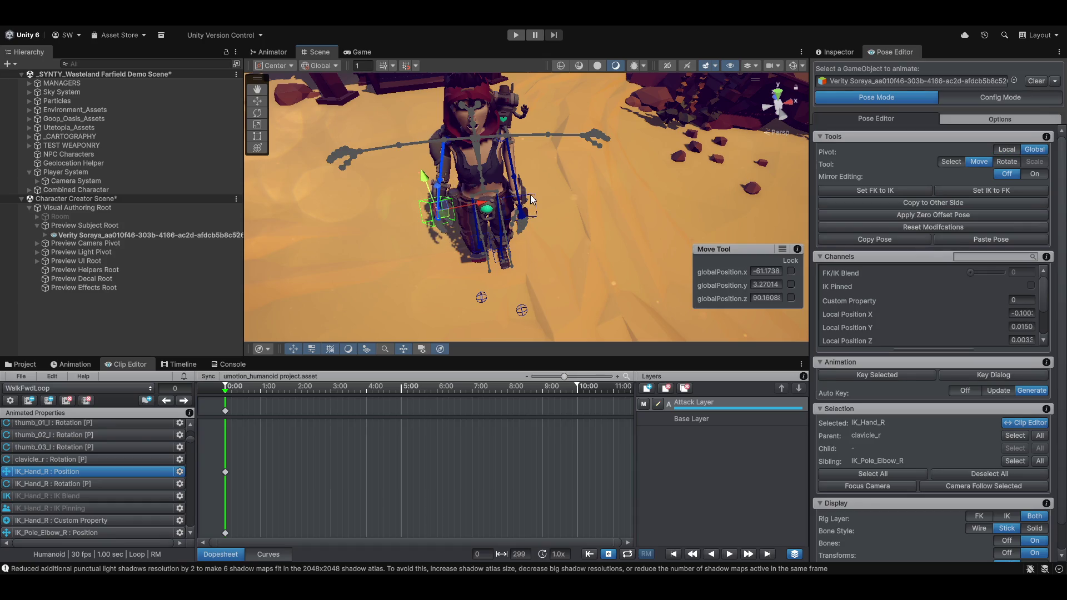
Step: Try global X positions -60 and 60, undo them, then nudge the right hand slightly along X
click(773, 272)
text(-60)
key(Return)
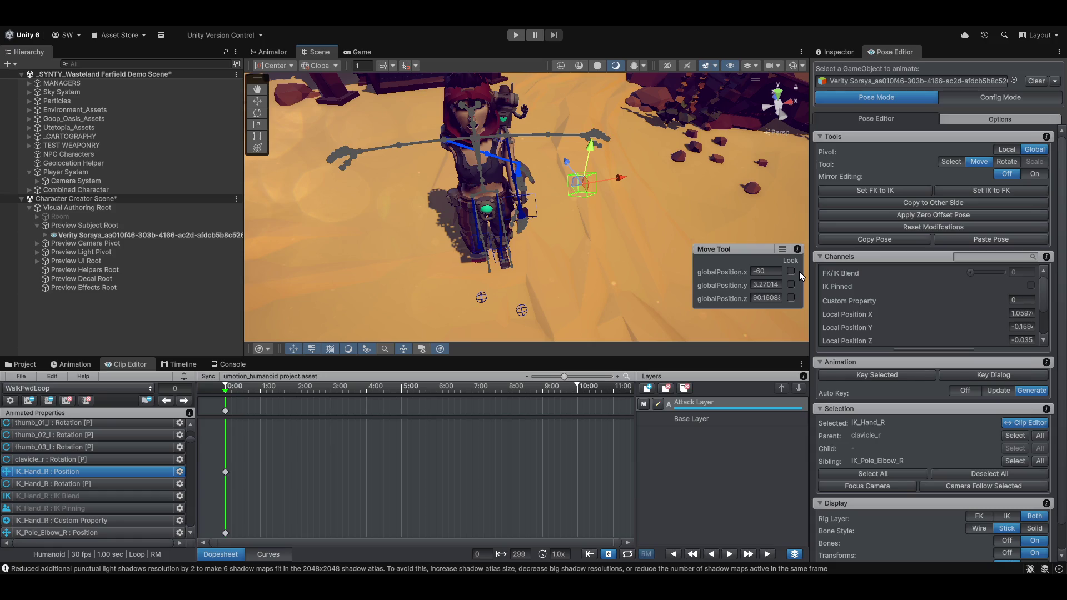
click(771, 274)
text(60)
key(Return)
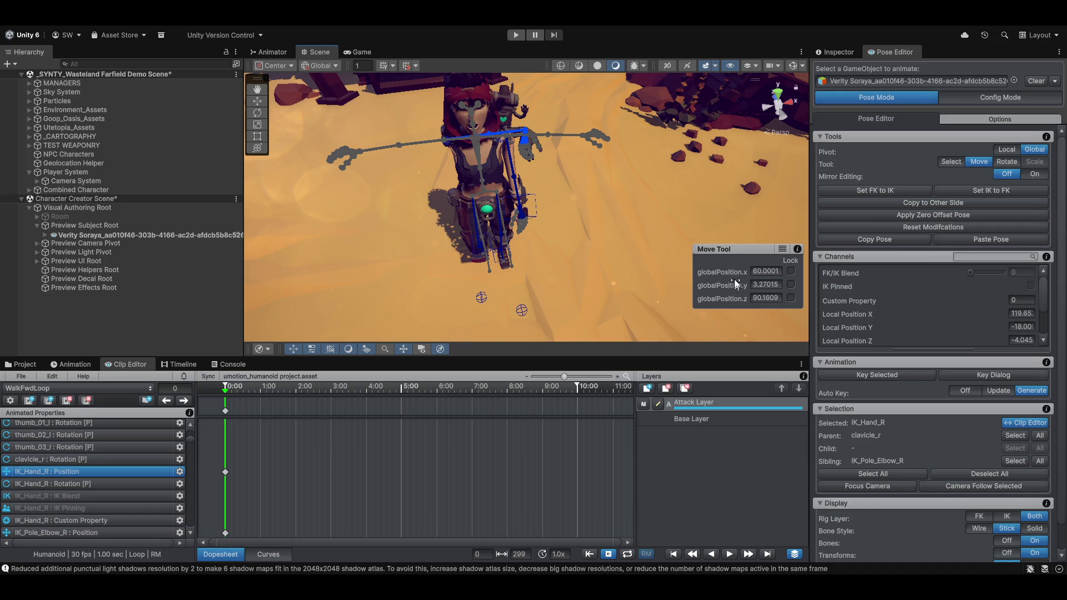
mouse_move(730, 274)
mouse_down()
mouse_move(112, 286)
mouse_move(38, 44)
mouse_move(279, 143)
mouse_move(747, 221)
mouse_up()
key(ctrl+z)
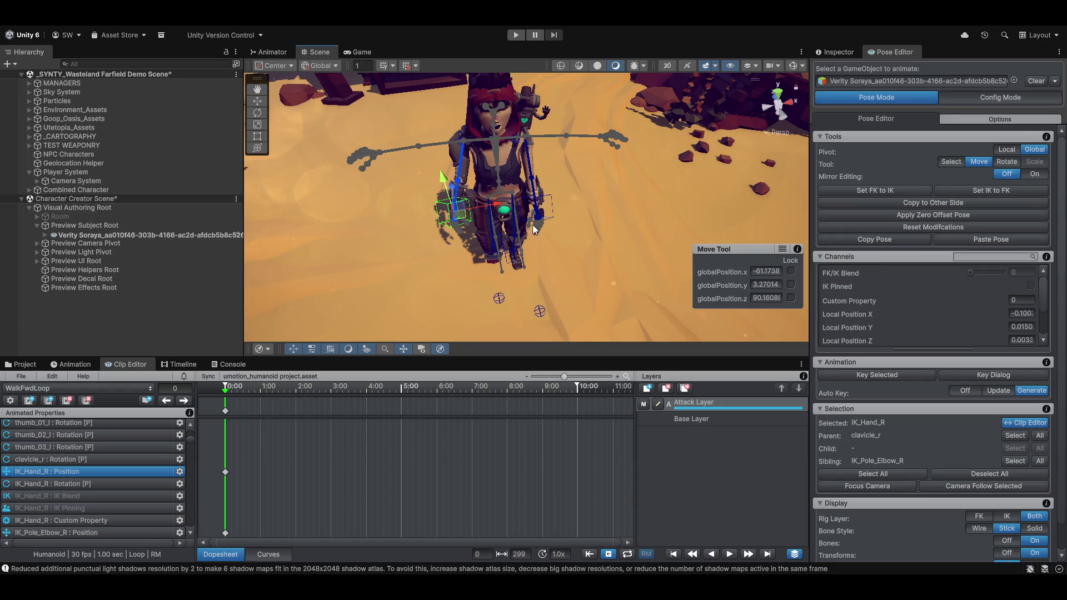
mouse_move(493, 207)
mouse_down()
mouse_move(482, 209)
mouse_move(592, 201)
mouse_up()
Step: Select the left IK hand target, preview frame 15, and show only the IK rig controls
click(548, 196)
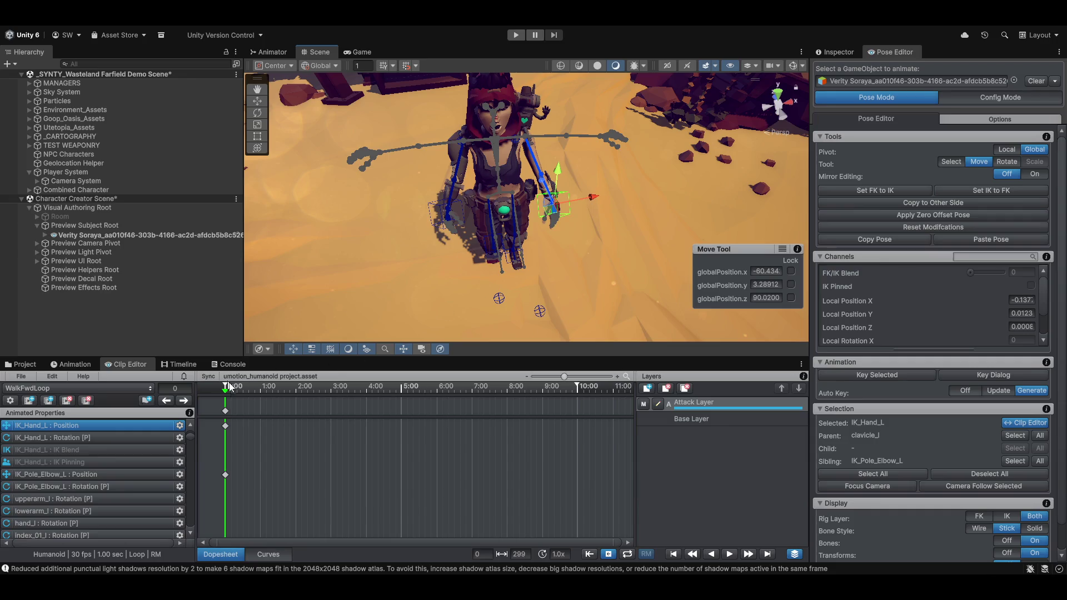
mouse_move(228, 396)
mouse_down()
mouse_move(245, 387)
mouse_move(227, 382)
mouse_move(243, 383)
mouse_up()
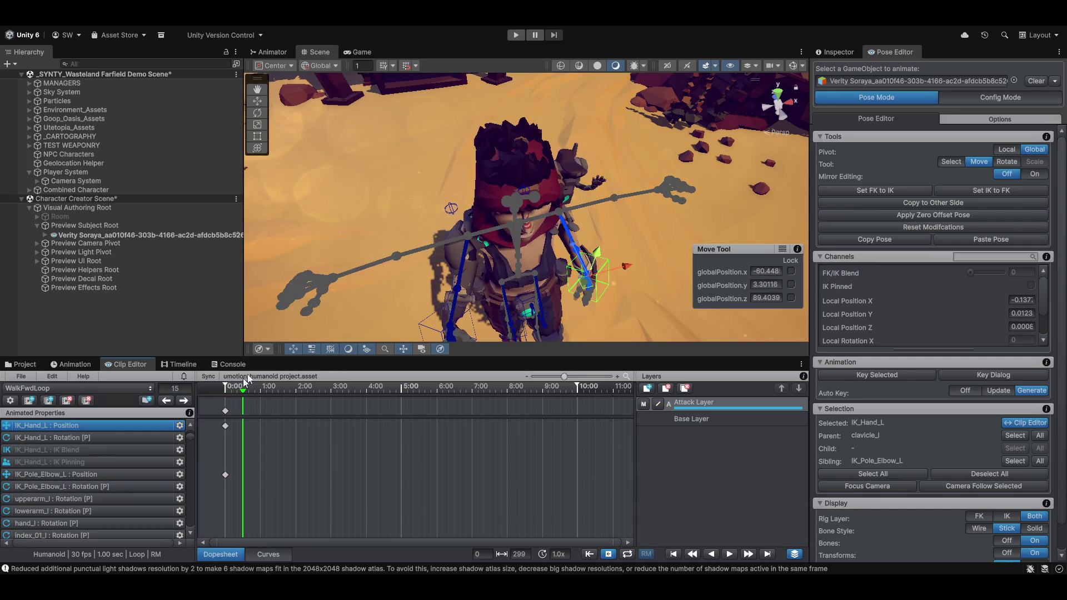
drag(421, 225, 461, 225)
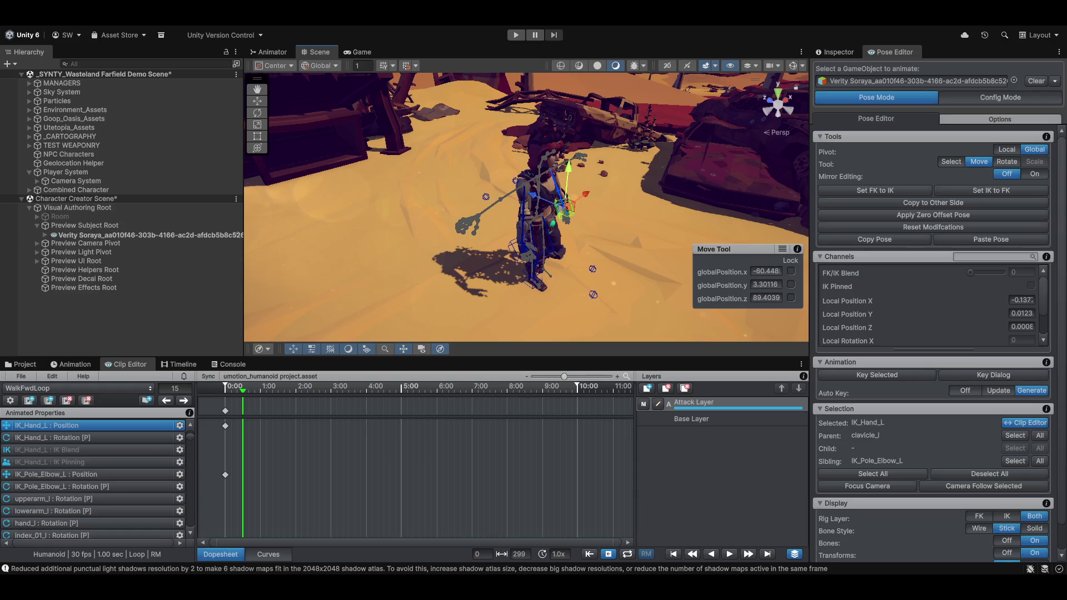
scroll(948, 511, down, 1)
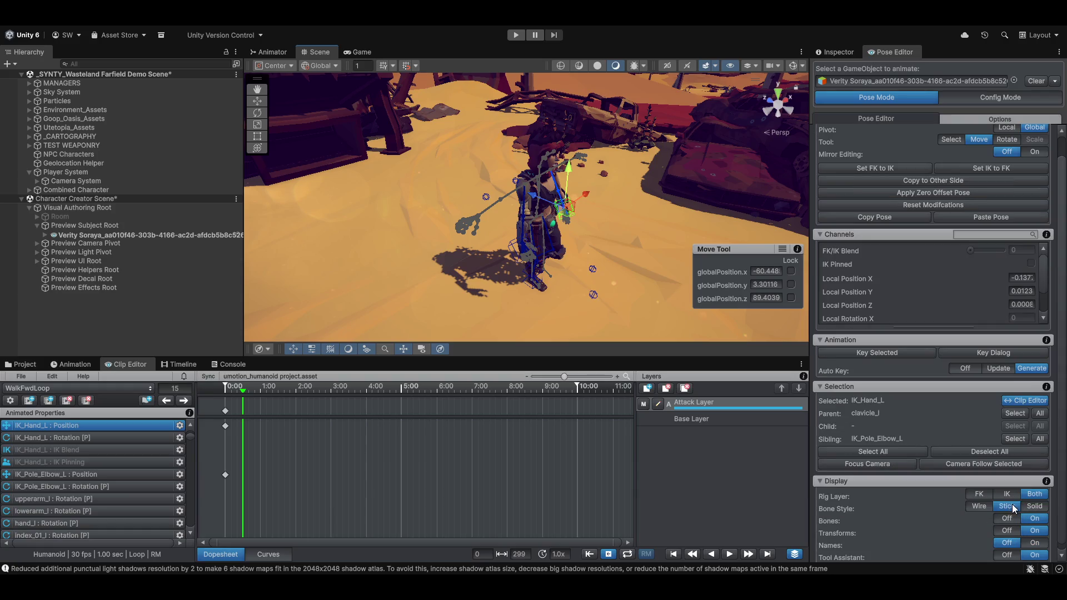
click(1007, 494)
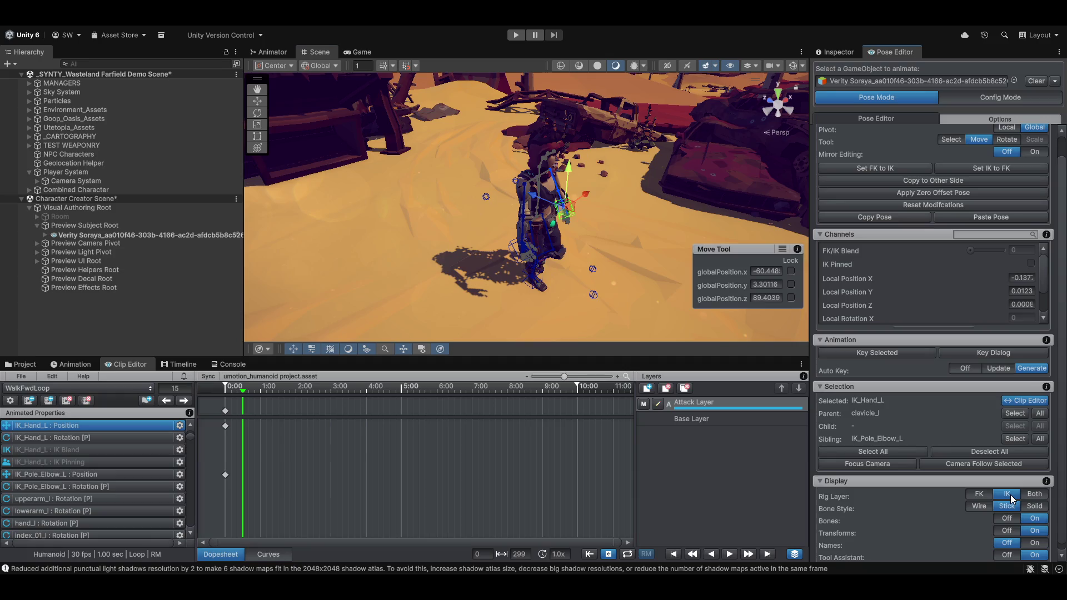
scroll(500, 231, up, 6)
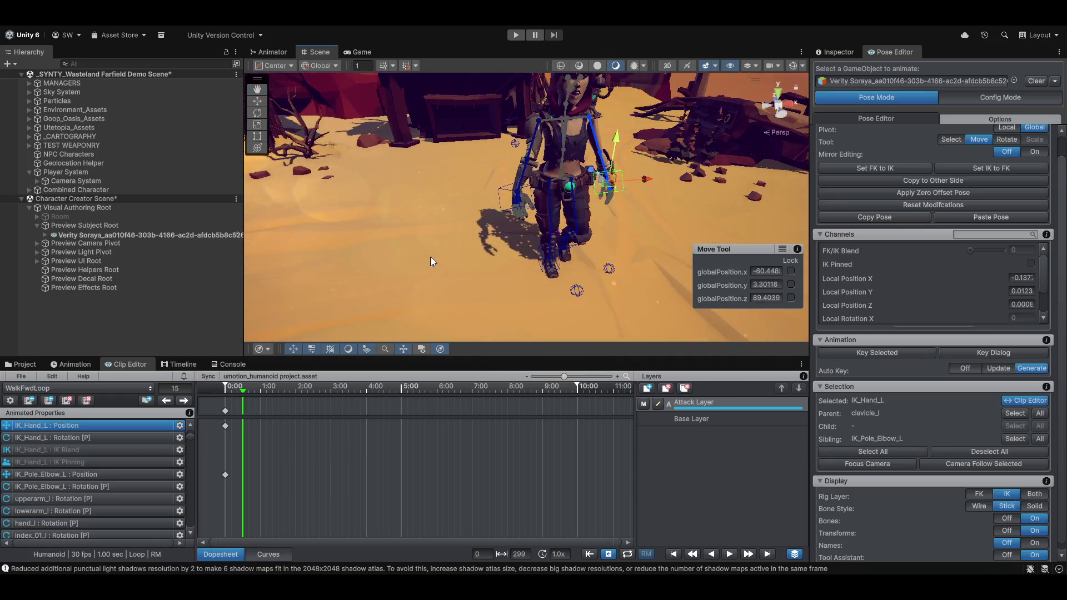
Step: At frame 0, raise the right and left IK hand targets slightly
click(475, 196)
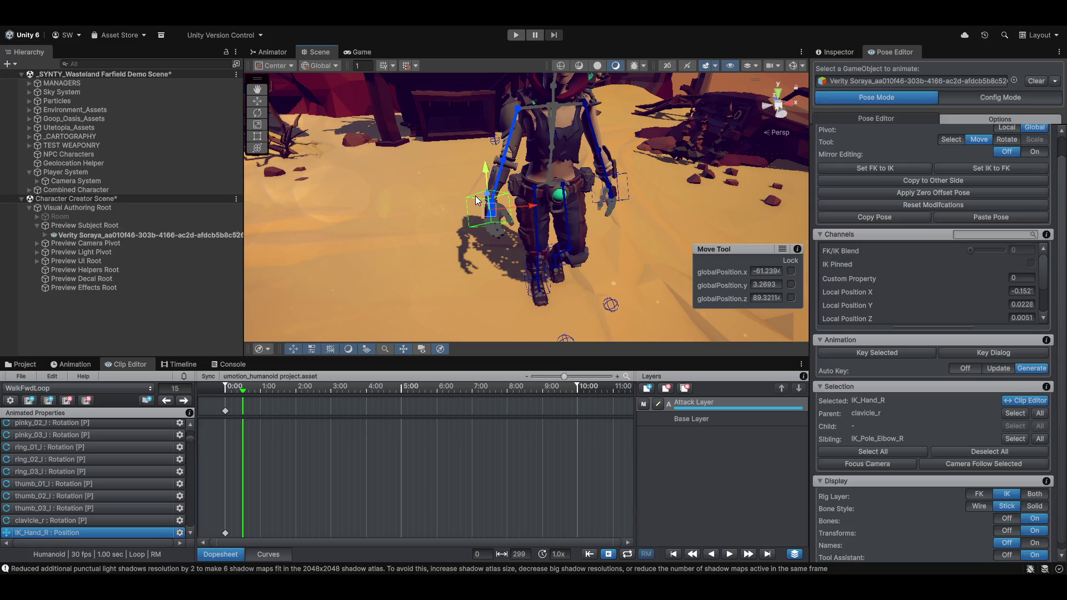
drag(246, 394, 225, 389)
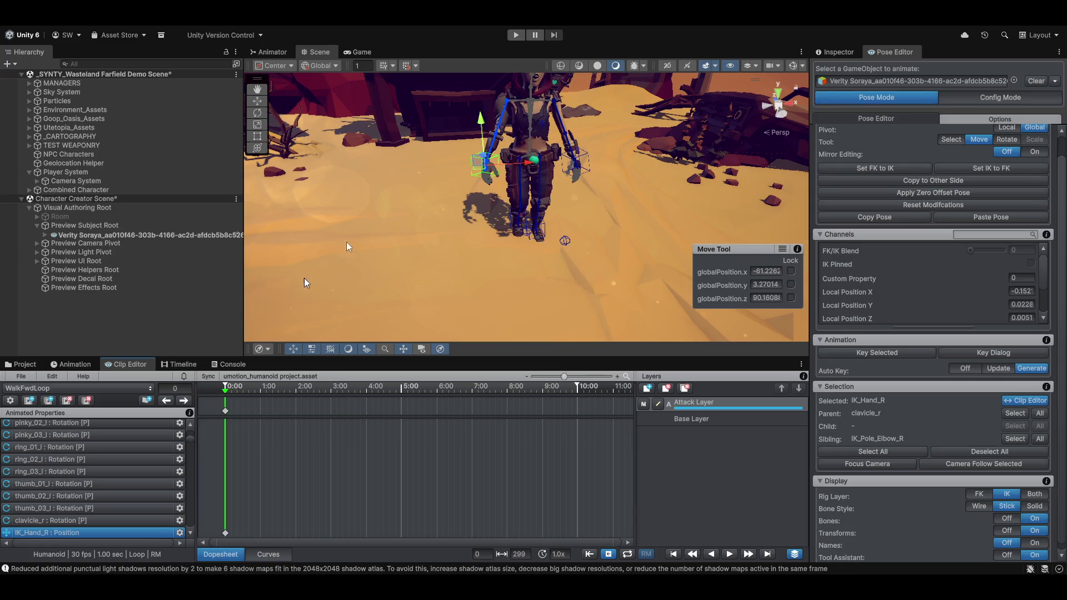
drag(488, 121, 488, 111)
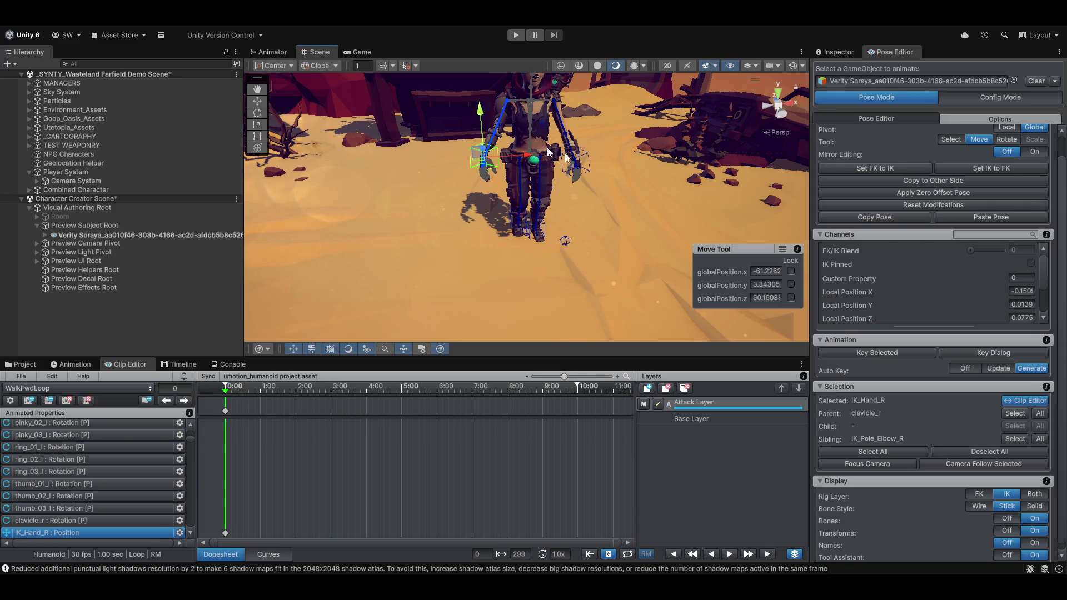
click(581, 154)
drag(582, 118, 578, 109)
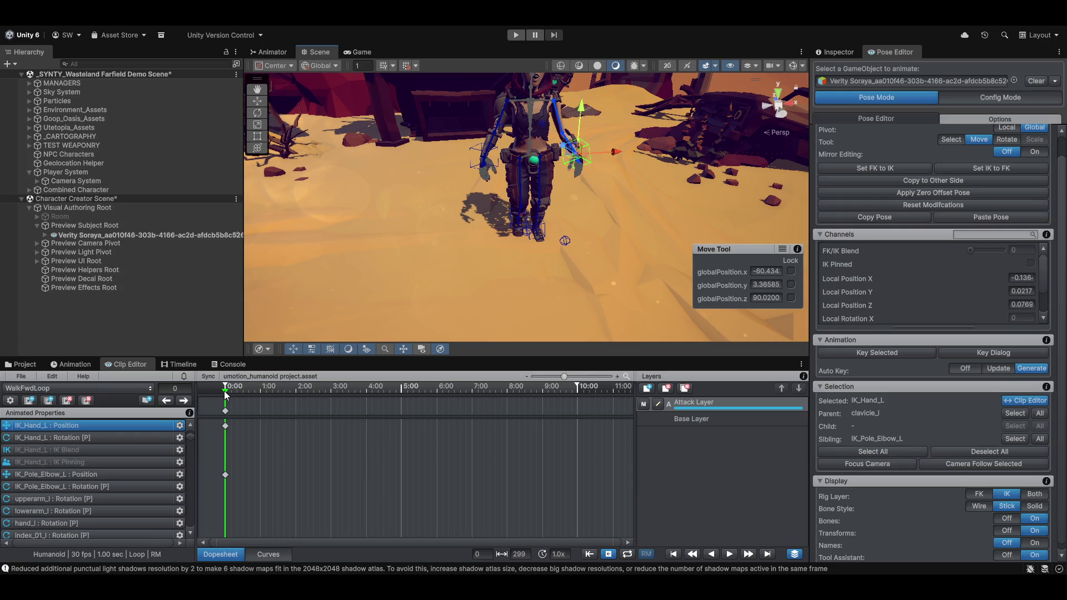
Step: Scrub back near the clip start and preview frame 10 from a new angle
mouse_move(227, 394)
mouse_down()
mouse_move(247, 393)
mouse_move(227, 396)
mouse_move(238, 398)
mouse_up()
mouse_move(311, 311)
mouse_down()
mouse_move(203, 275)
mouse_move(519, 221)
mouse_move(533, 239)
mouse_move(512, 253)
mouse_move(596, 258)
mouse_up()
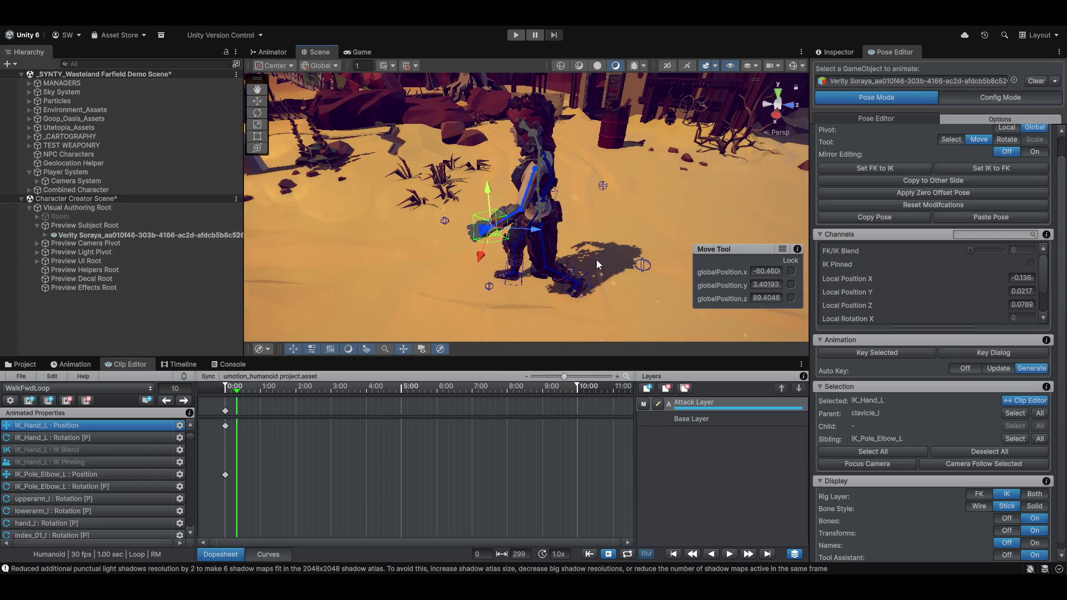
scroll(308, 463, down, 3)
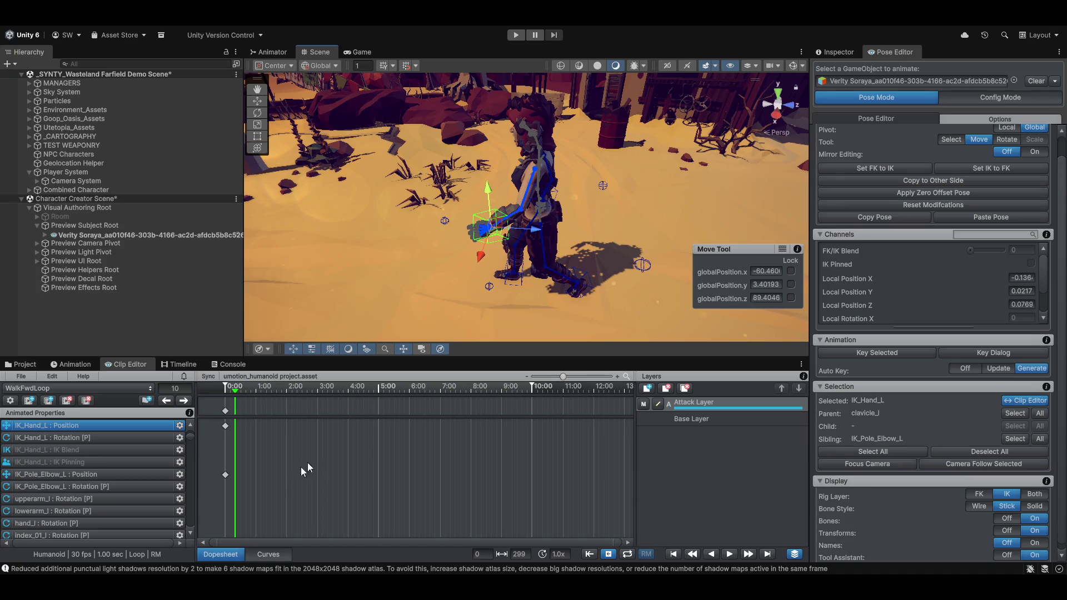
Step: Drag the left elbow pole target outward to 0.4122, 0.3834, -0.018 and shift its key to frame 0
click(644, 267)
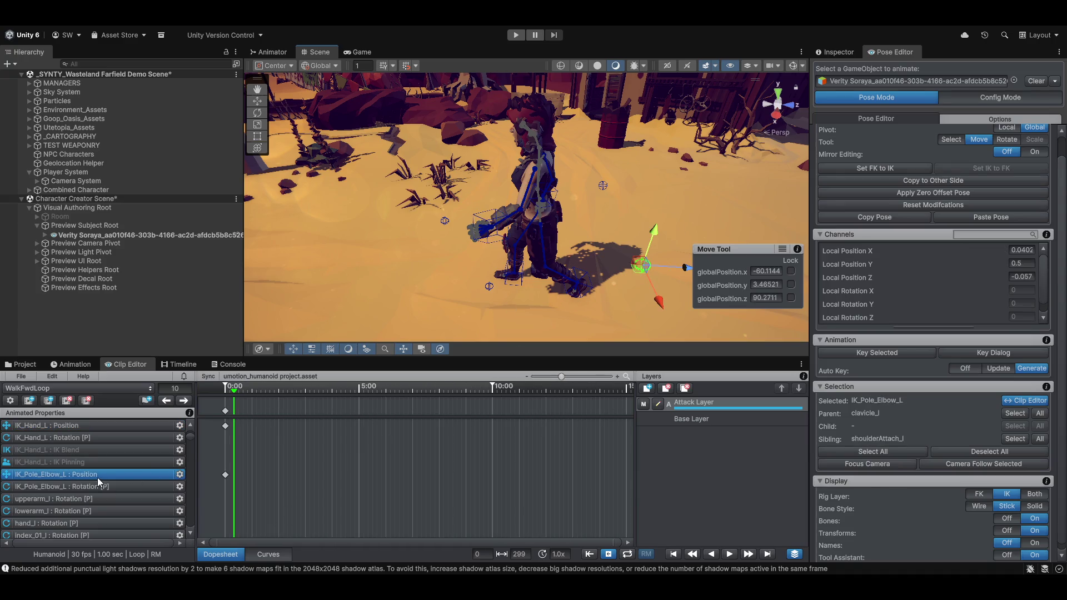
scroll(331, 465, down, 5)
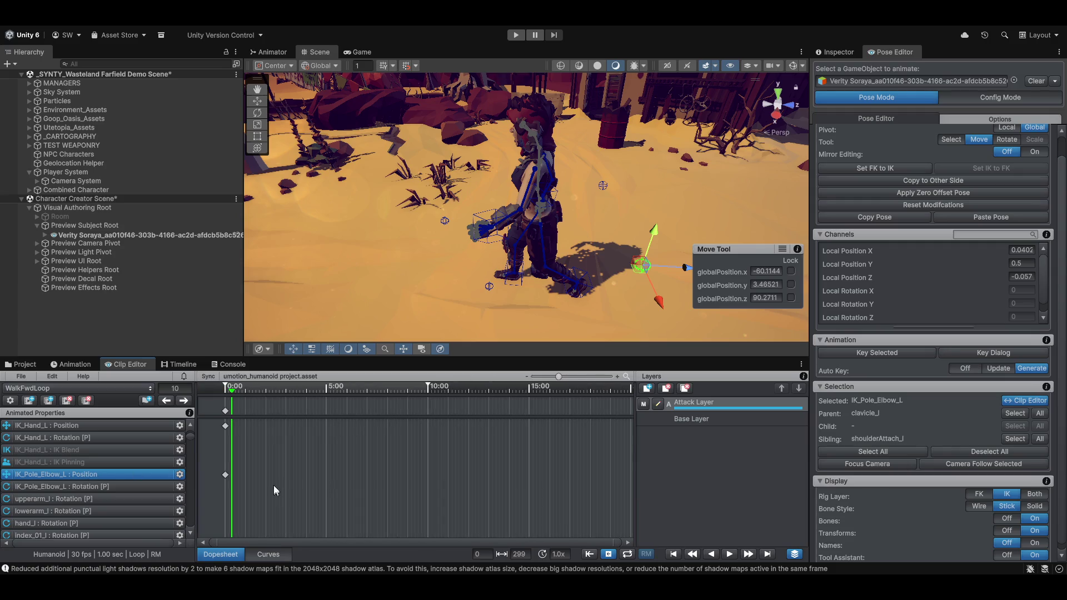
scroll(279, 472, down, 2)
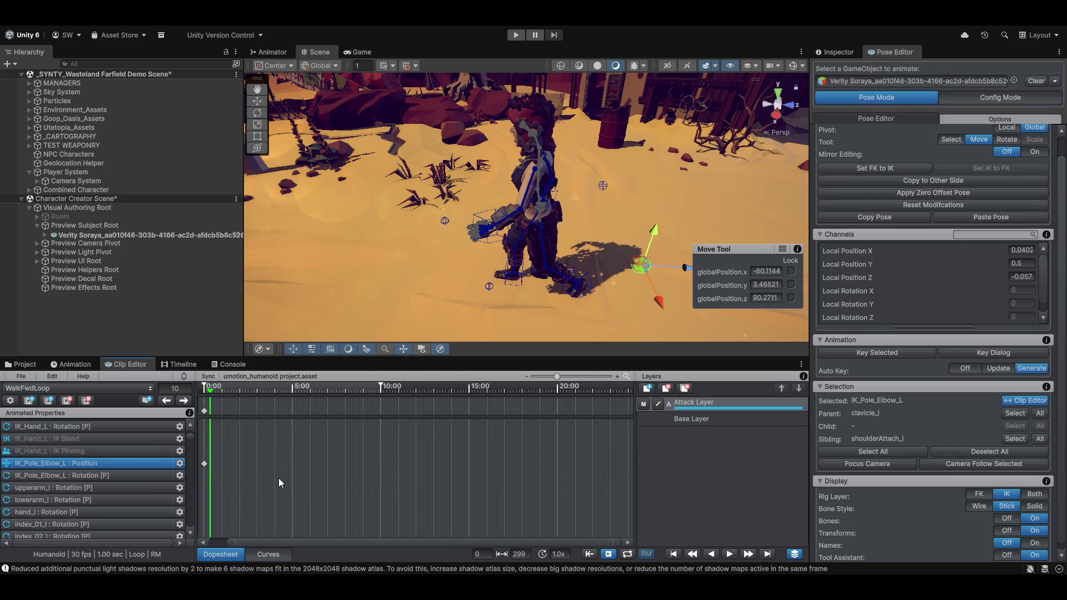
click(205, 464)
mouse_move(682, 272)
mouse_down()
mouse_move(619, 270)
mouse_move(614, 241)
mouse_move(658, 224)
mouse_up()
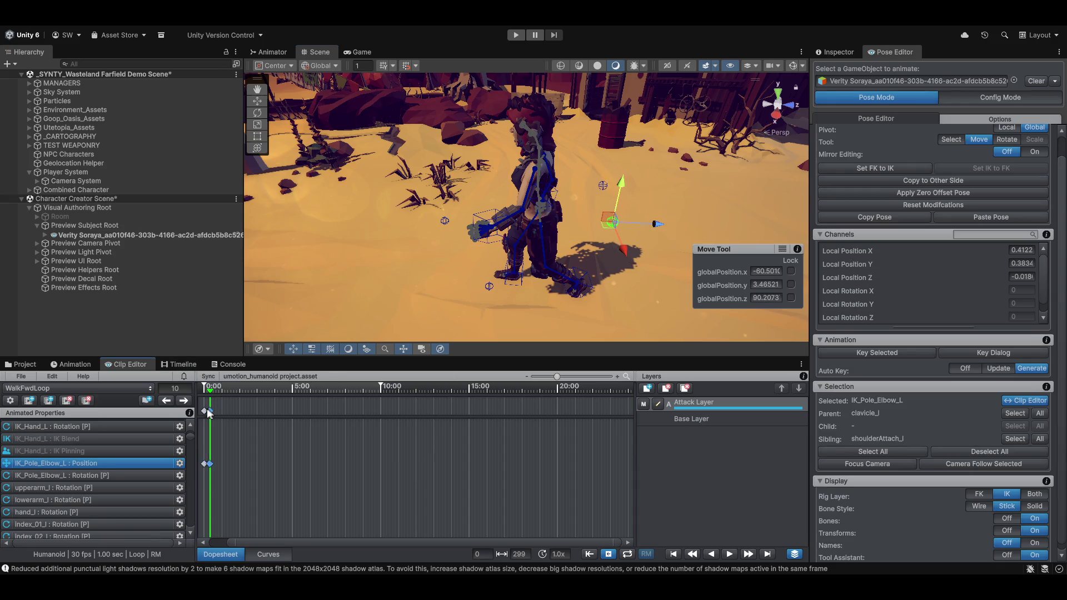
mouse_move(210, 412)
mouse_down()
mouse_move(201, 416)
mouse_move(209, 391)
mouse_move(231, 394)
mouse_move(175, 390)
mouse_up()
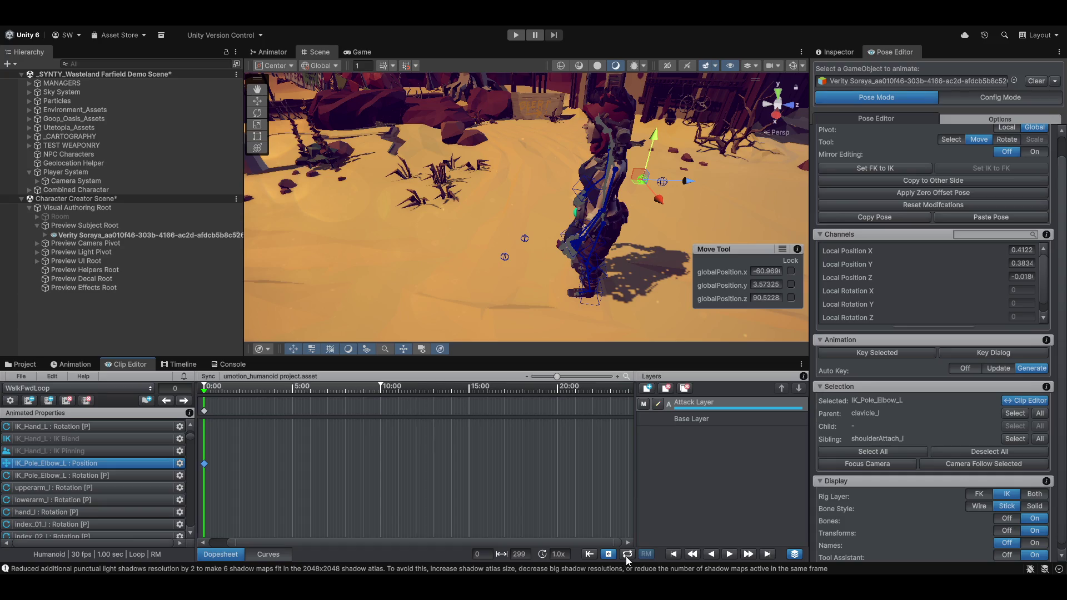
Step: Turn off return-to-start, play the walk clip, and pull its end in from frame 299
click(609, 555)
click(728, 555)
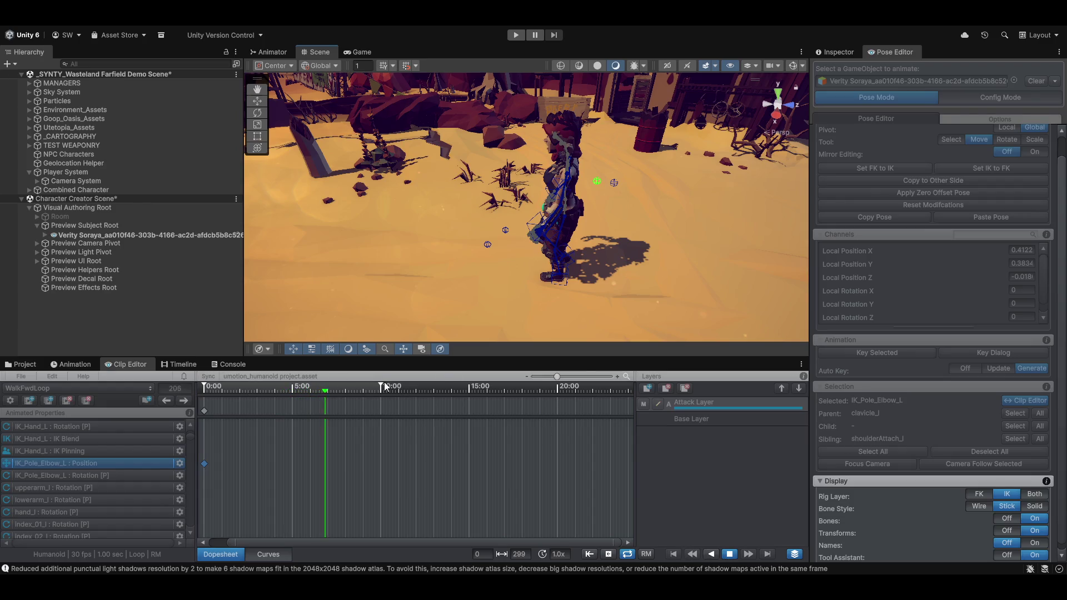
drag(381, 386, 226, 384)
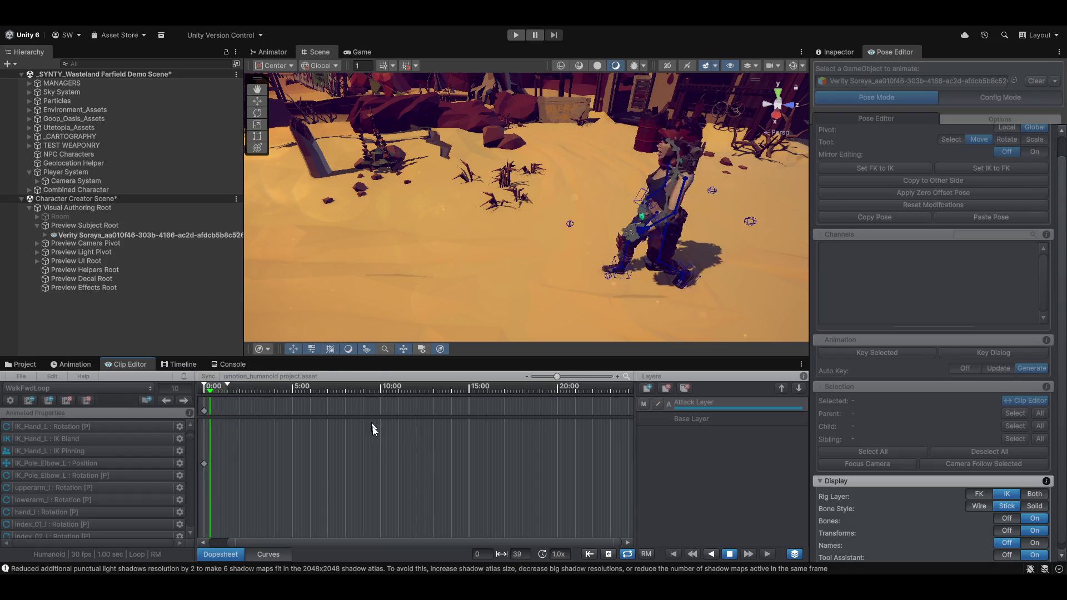
scroll(413, 256, up, 2)
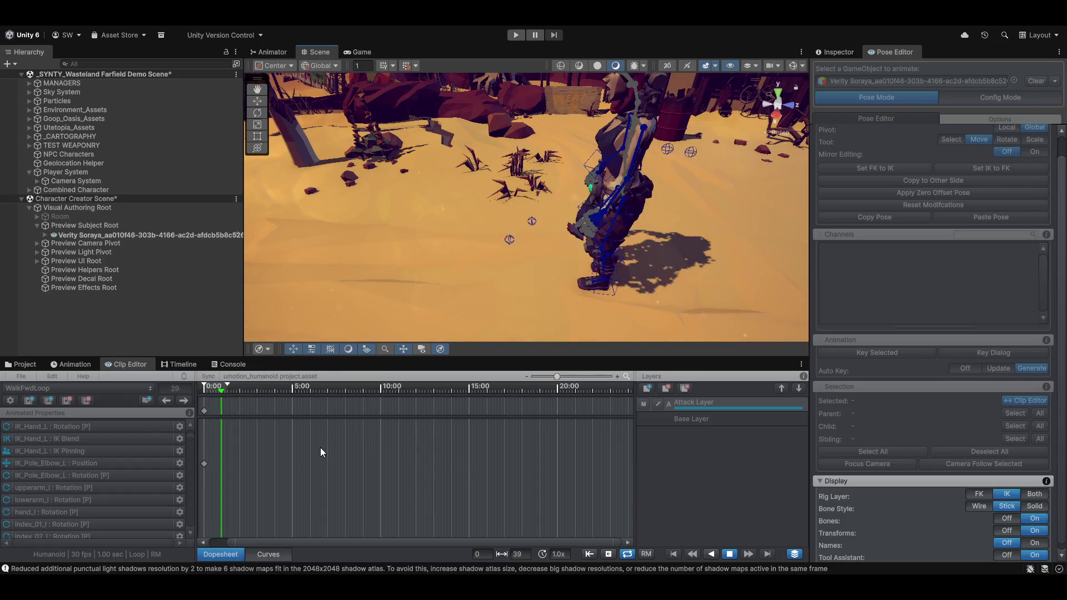
click(608, 554)
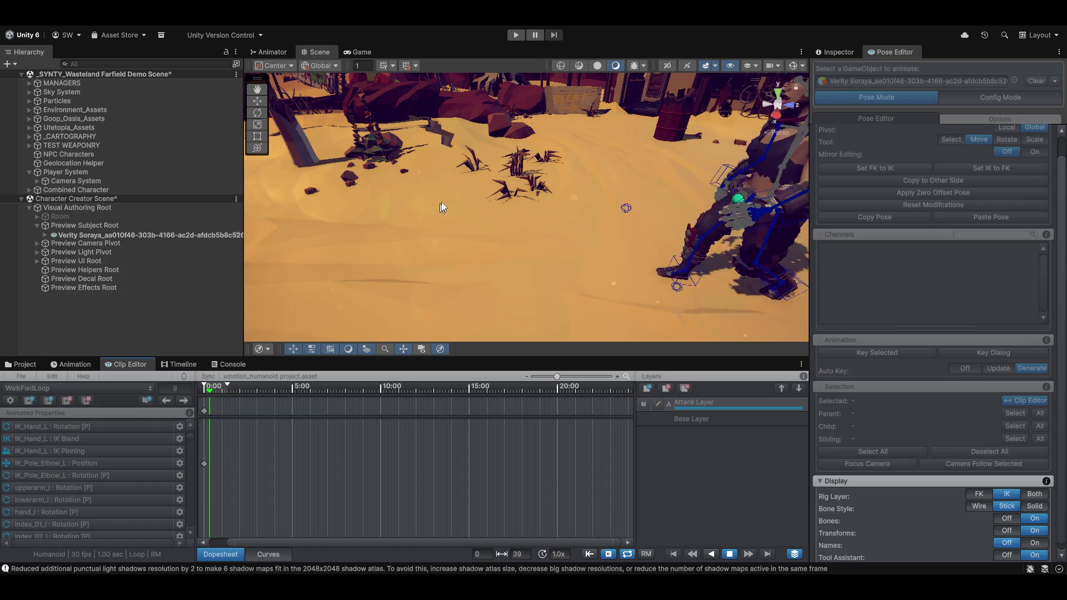
drag(441, 207, 438, 245)
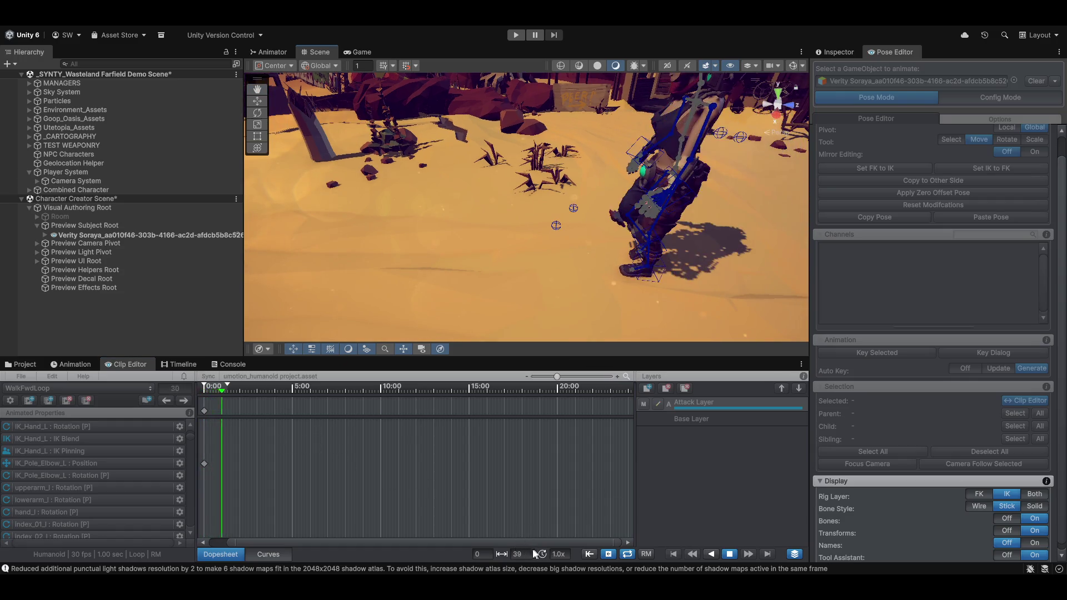
Step: Set the clip's end frame to 30 and watch the character walk from the front
click(522, 553)
text(30)
key(Return)
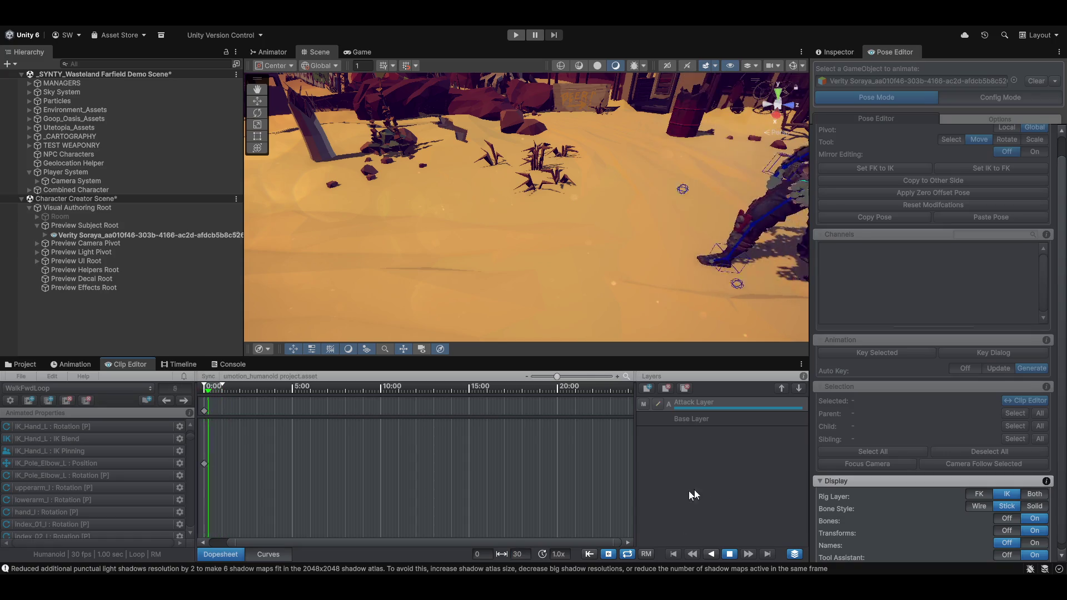
mouse_move(506, 243)
mouse_down()
mouse_move(453, 276)
mouse_move(555, 220)
mouse_move(488, 238)
mouse_move(486, 205)
mouse_move(446, 193)
mouse_move(511, 162)
mouse_move(528, 125)
mouse_up()
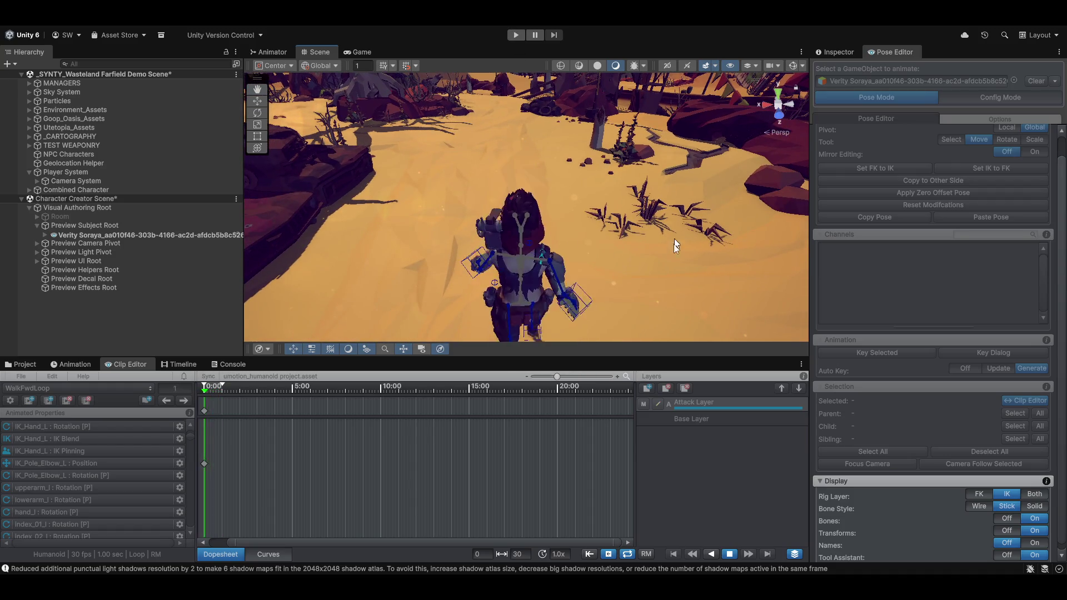
Step: Enter Play mode to test the character's walk in the Game view
click(517, 35)
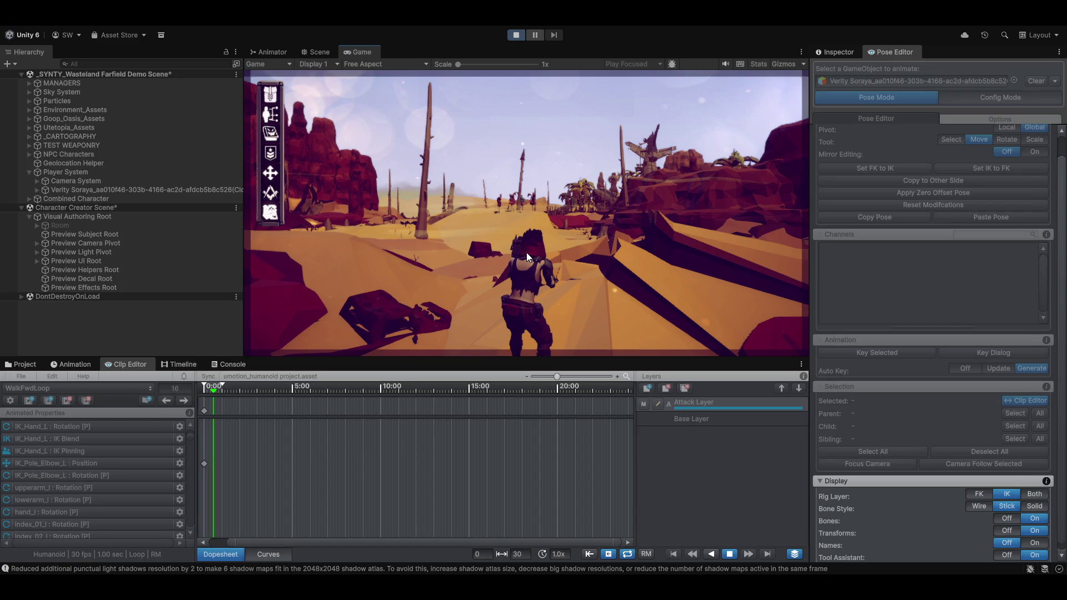
Step: Walk the character with W, switch to the top-down camera, then to adventure control mode
key(w)
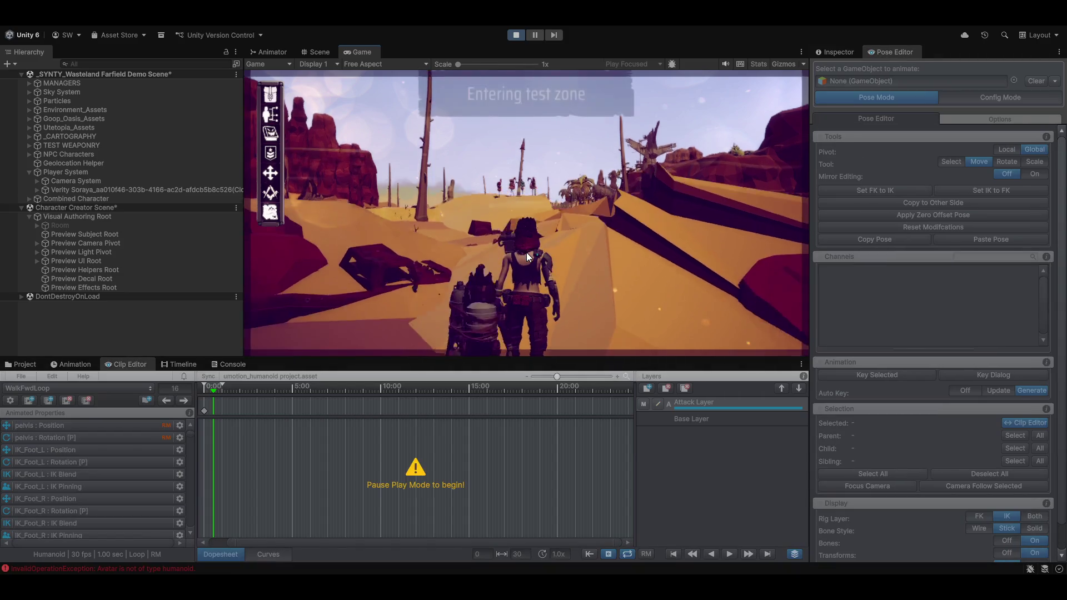
key(w)
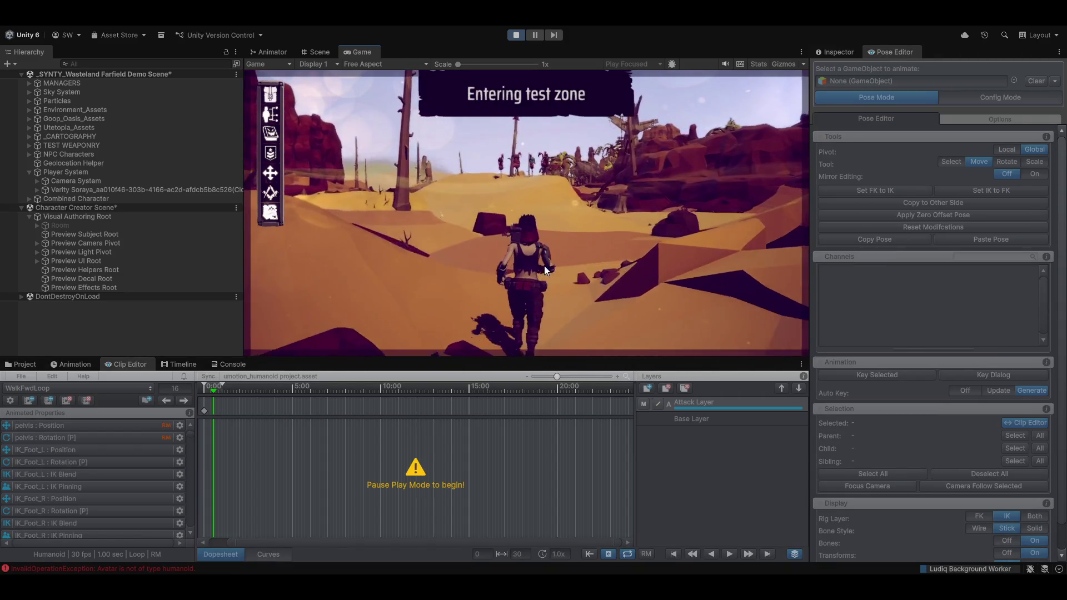
click(538, 277)
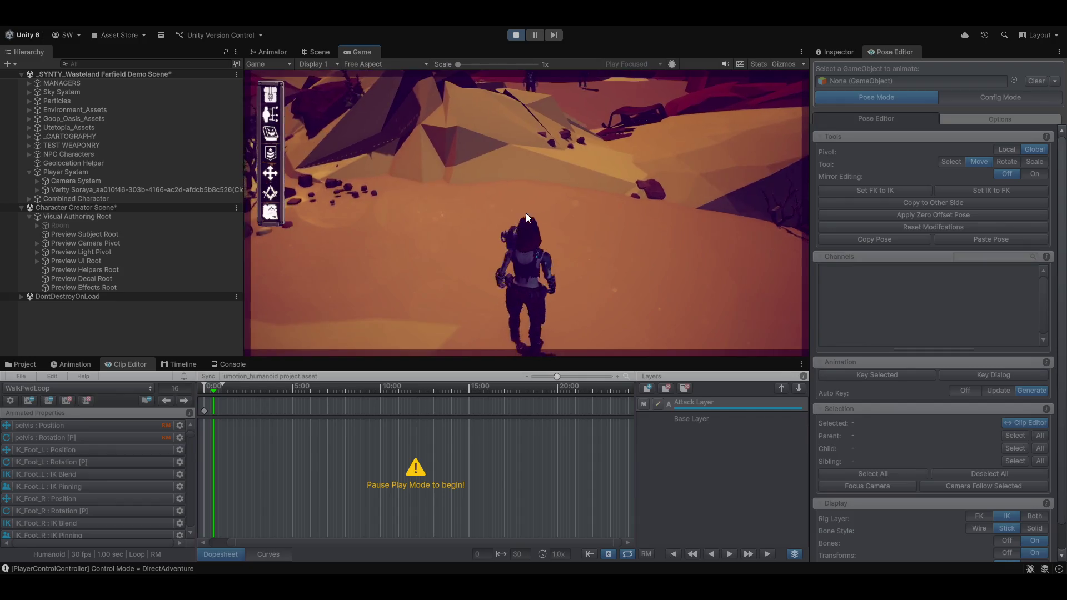
key(Escape)
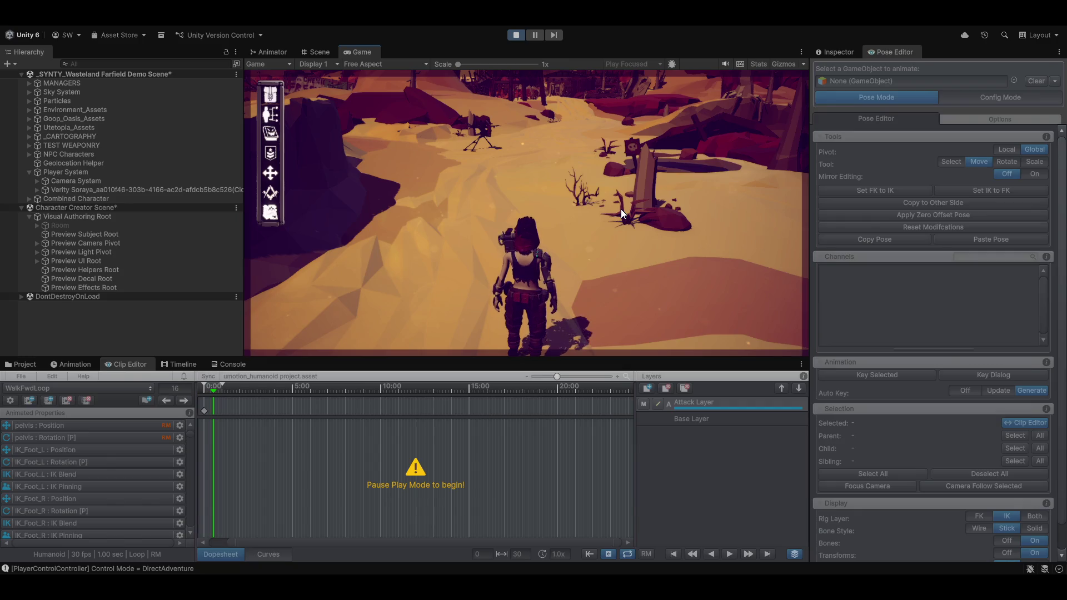
Step: Exit Play mode and swing the Scene view toward the wrecked cars
click(515, 34)
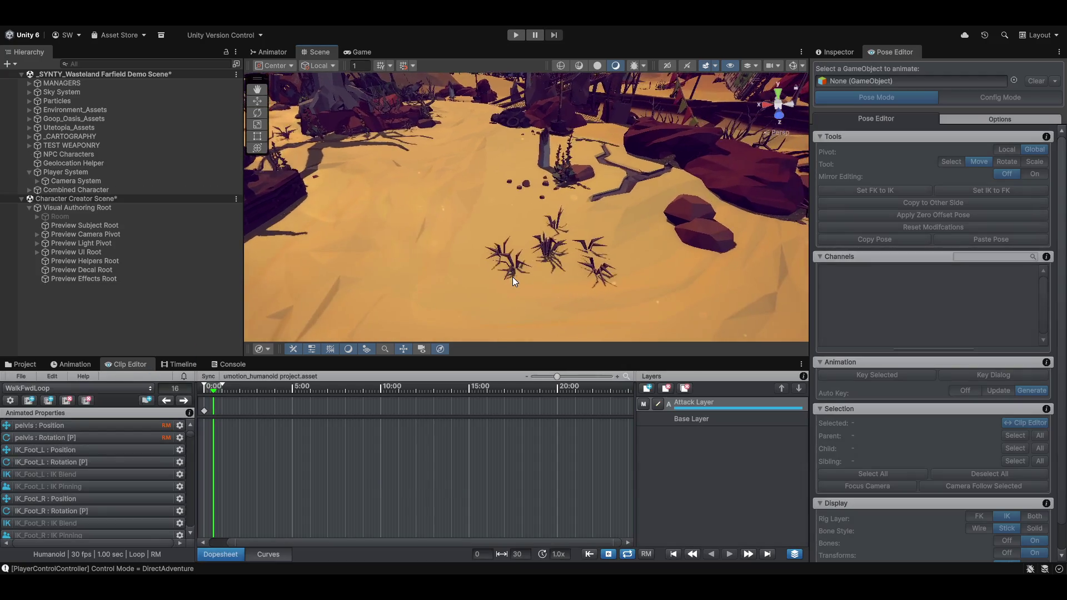
mouse_move(517, 278)
mouse_down()
mouse_move(607, 235)
mouse_move(503, 241)
mouse_up()
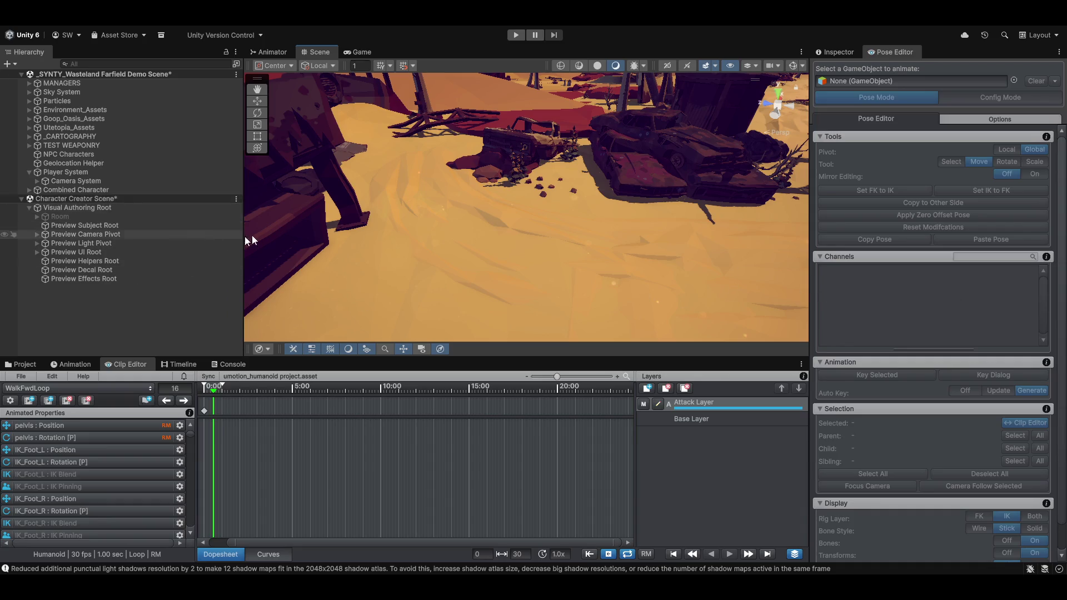
Step: Open and dismiss the Clip Editor file options, then rewind the walk clip to frame 0
click(17, 378)
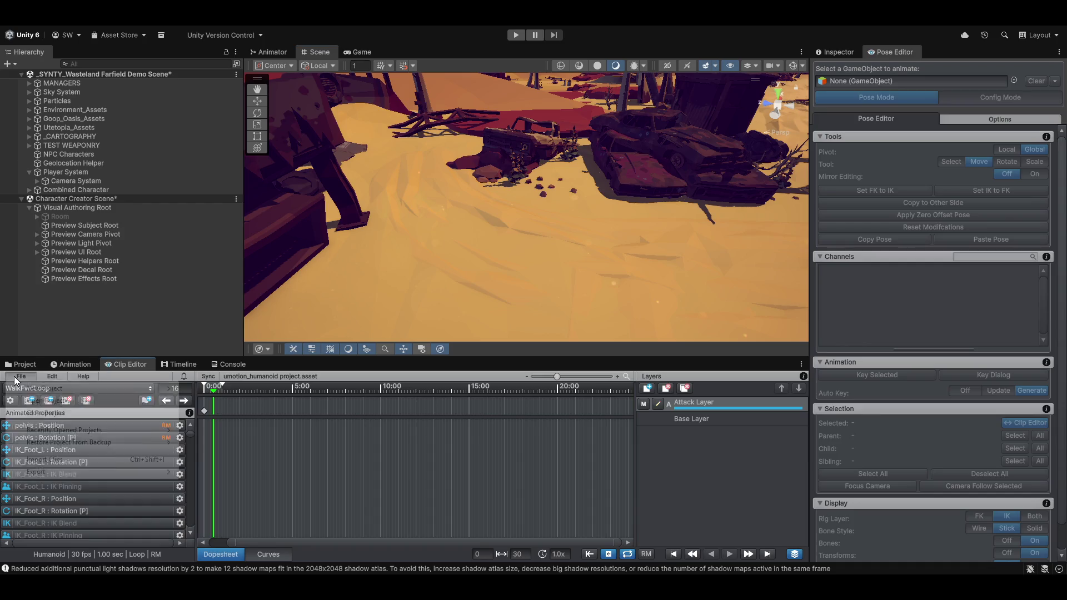
click(212, 392)
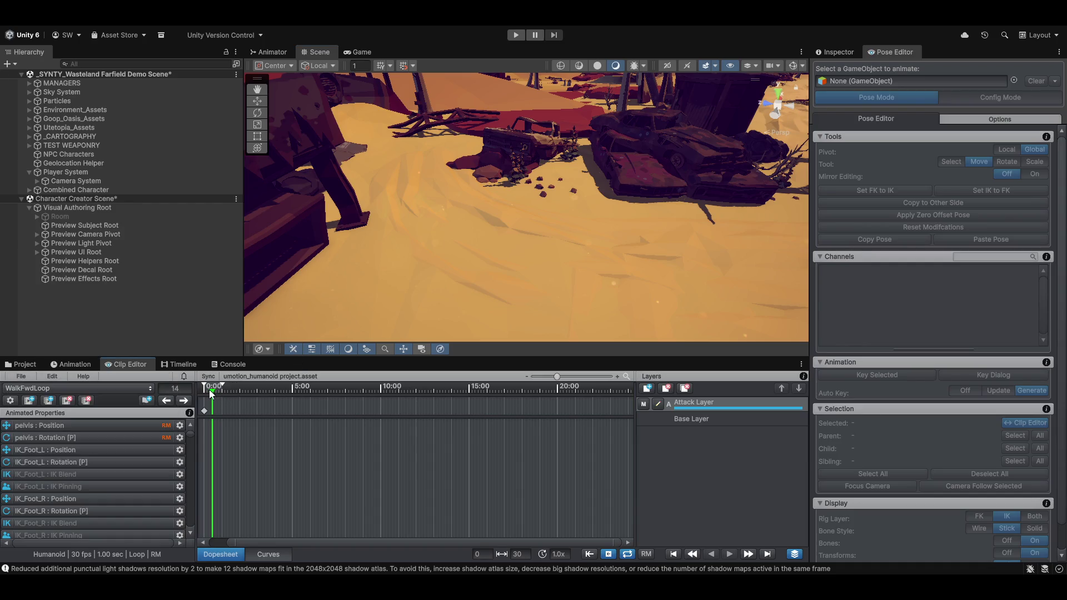
drag(212, 392, 203, 391)
mouse_move(573, 219)
mouse_down()
mouse_move(689, 170)
mouse_move(53, 213)
mouse_up()
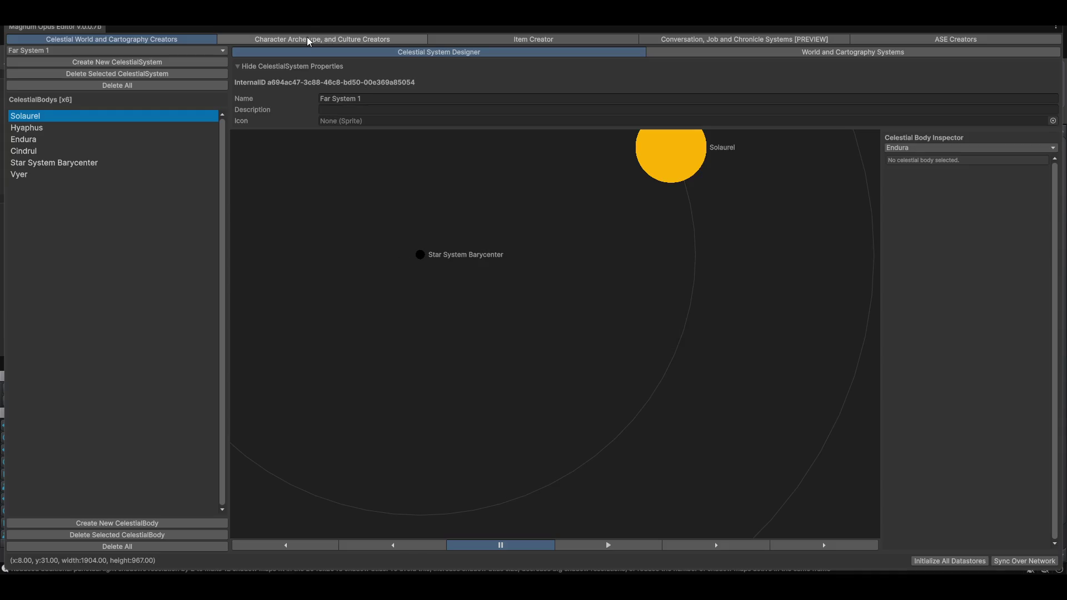
Step: Go to Character Archetype and Culture Creators, then its Character Creator sub-tab
click(307, 39)
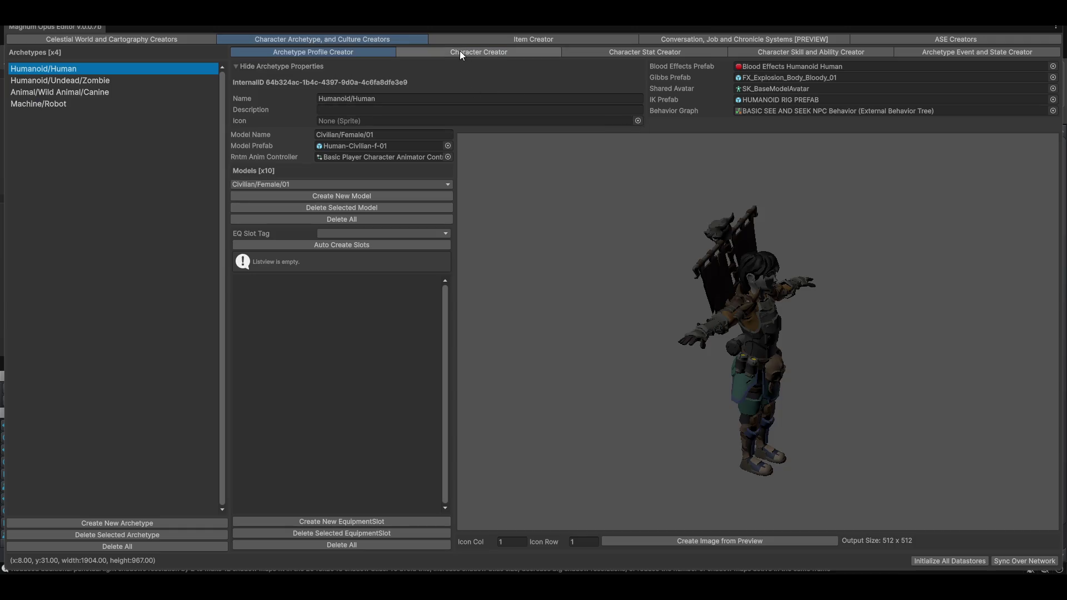
click(464, 53)
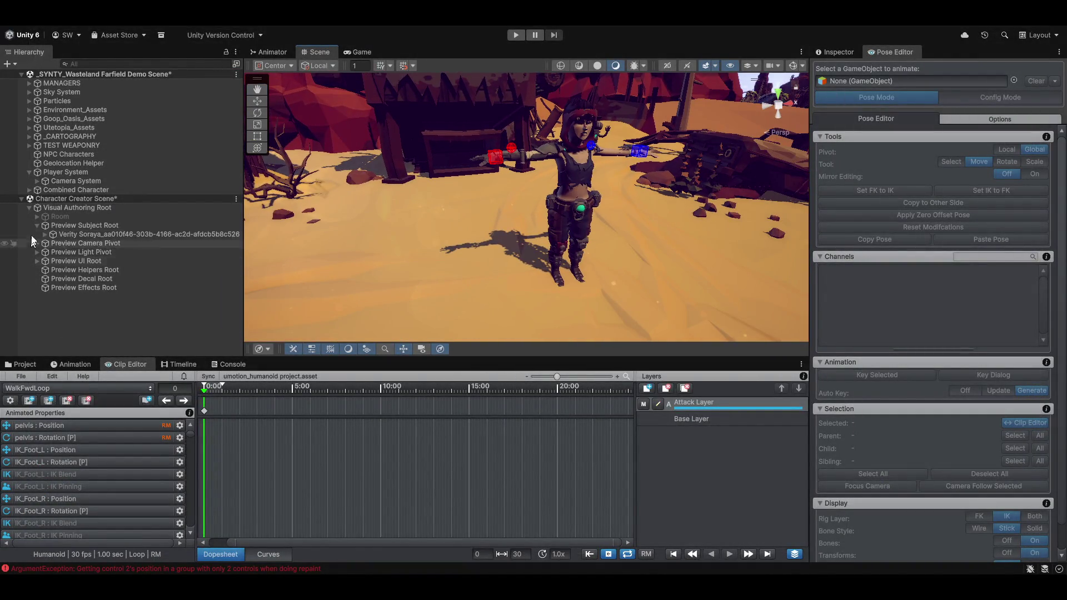
Step: Dismiss both Pose Editor warnings and select the character under Preview Subject Root
click(918, 89)
click(611, 312)
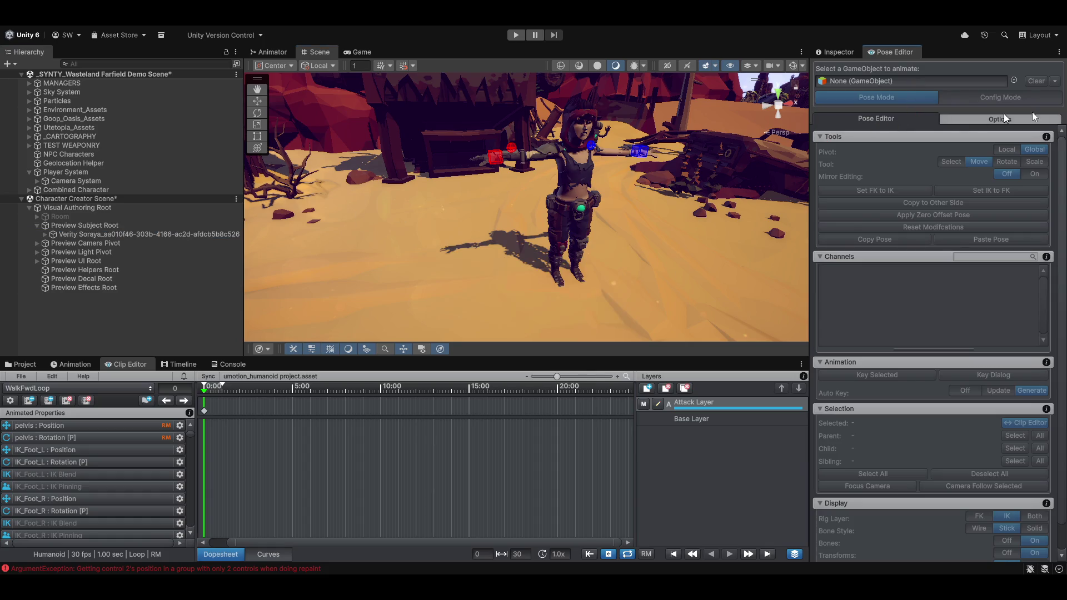
click(151, 235)
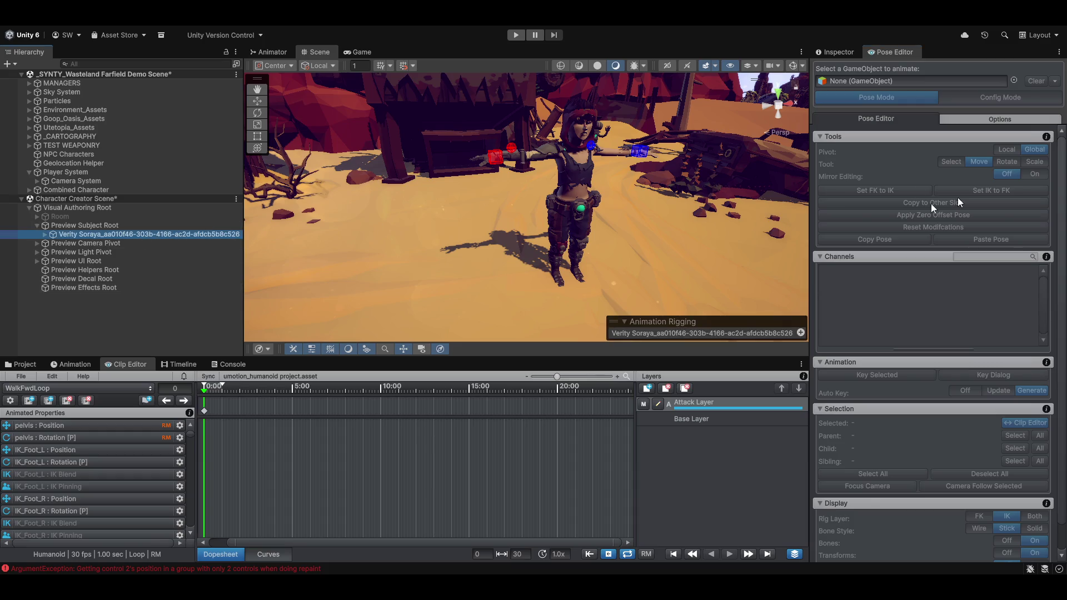